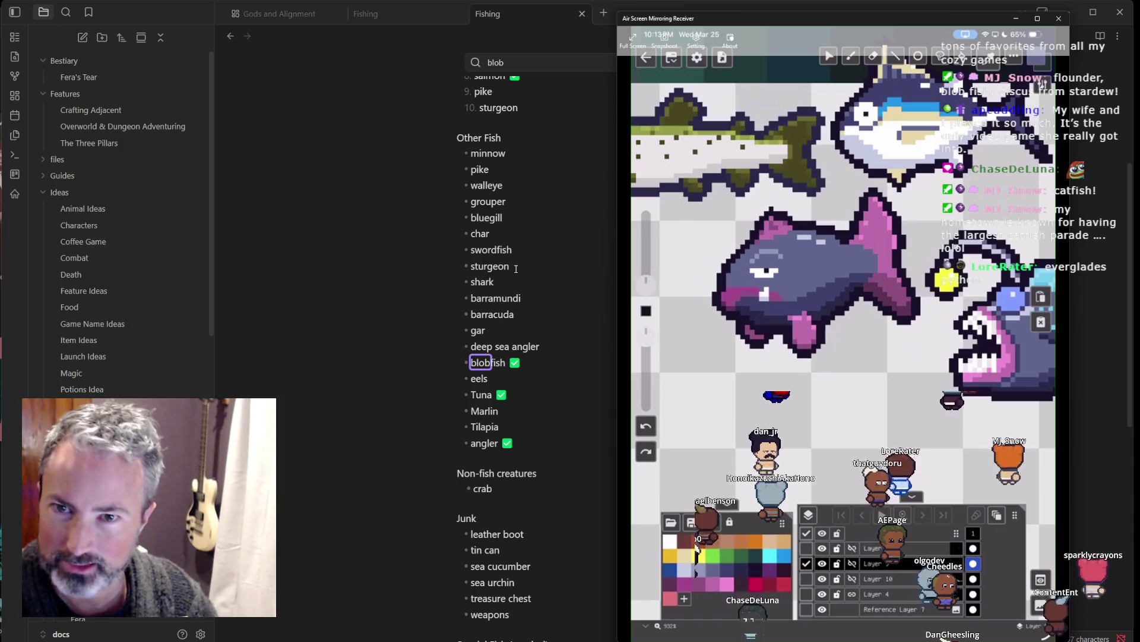
Step: Put the caret in the Fishing note's Other Fish list, then open a blank Firefox tab
key("alt+Tab")
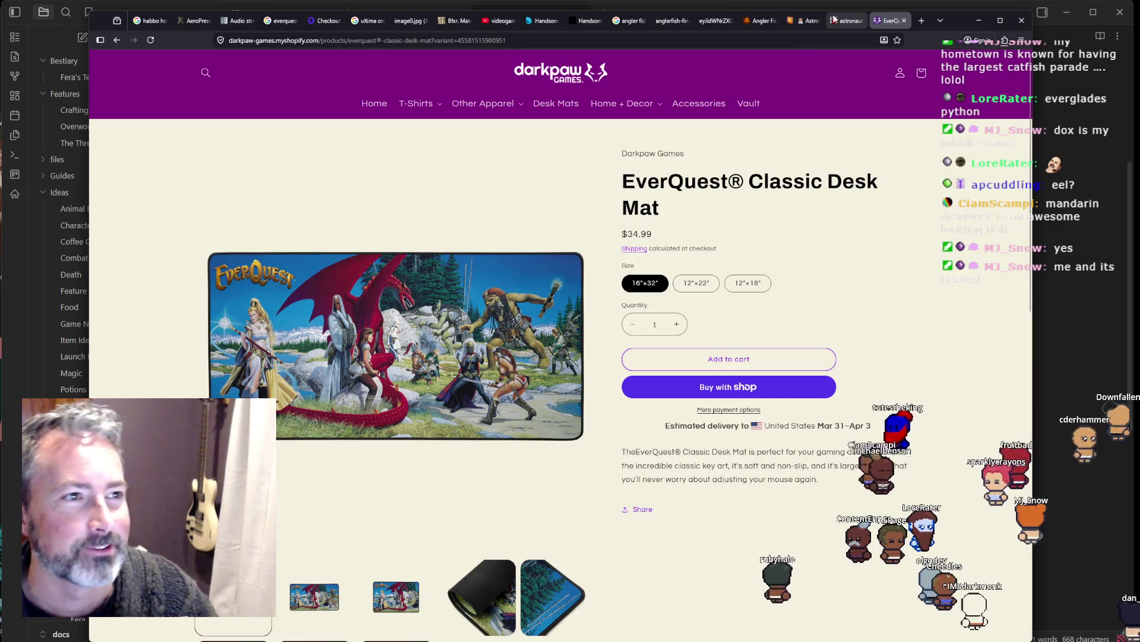
left_click(1102, 308)
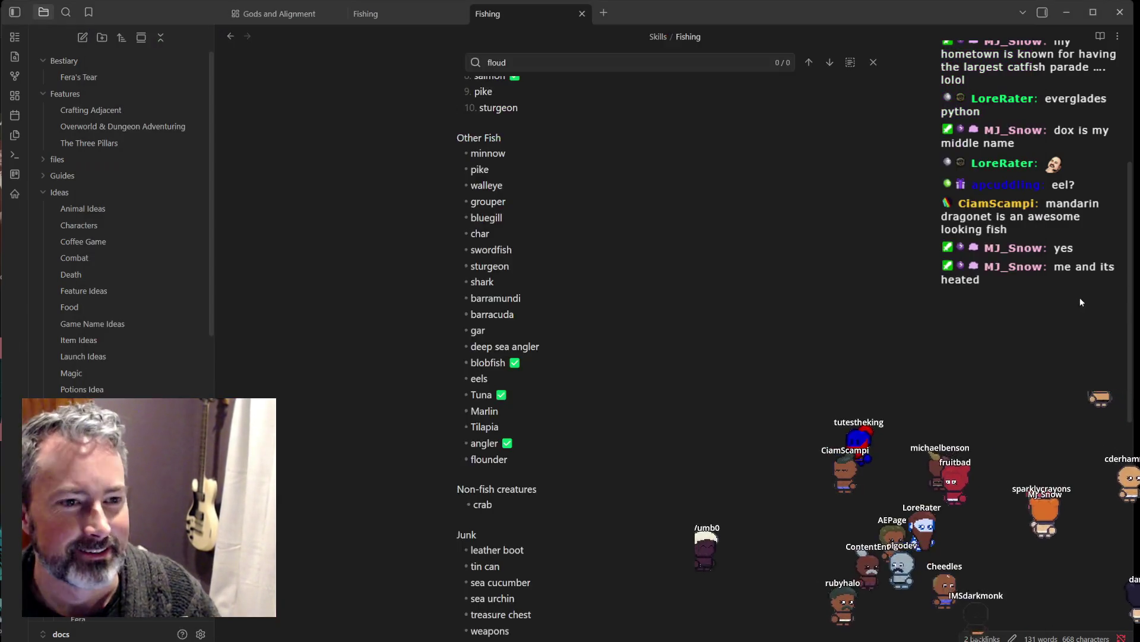
left_click(553, 351)
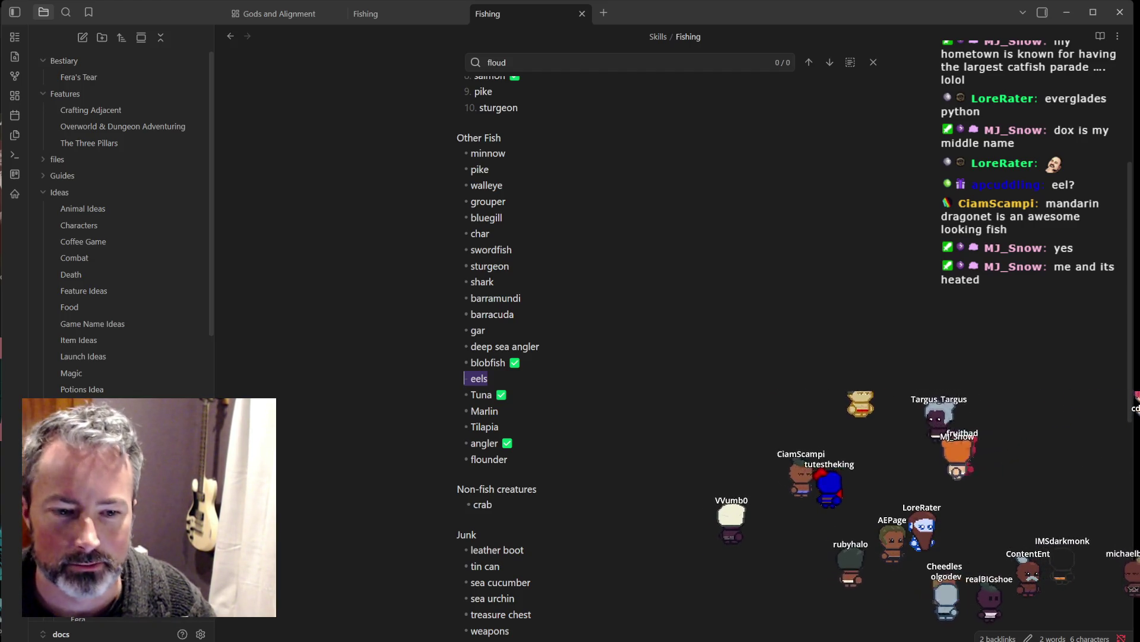
key("alt+Tab")
left_click(921, 22)
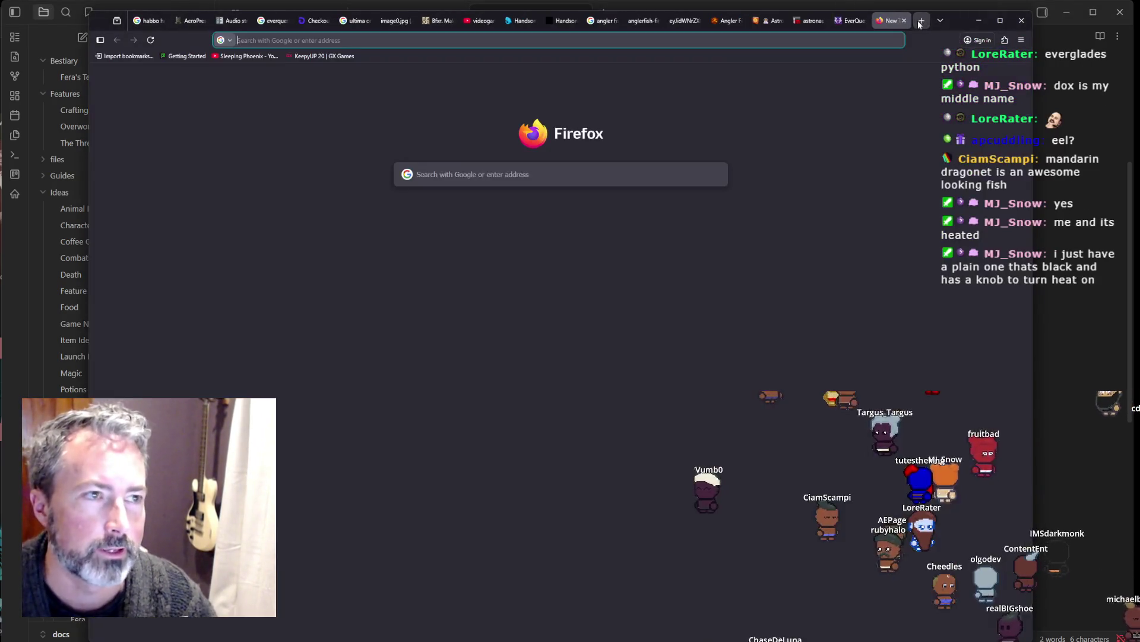
Step: Google 'mandarin dragonet', select the Mandarinfish name, and return to the Fishing note
type("mandar")
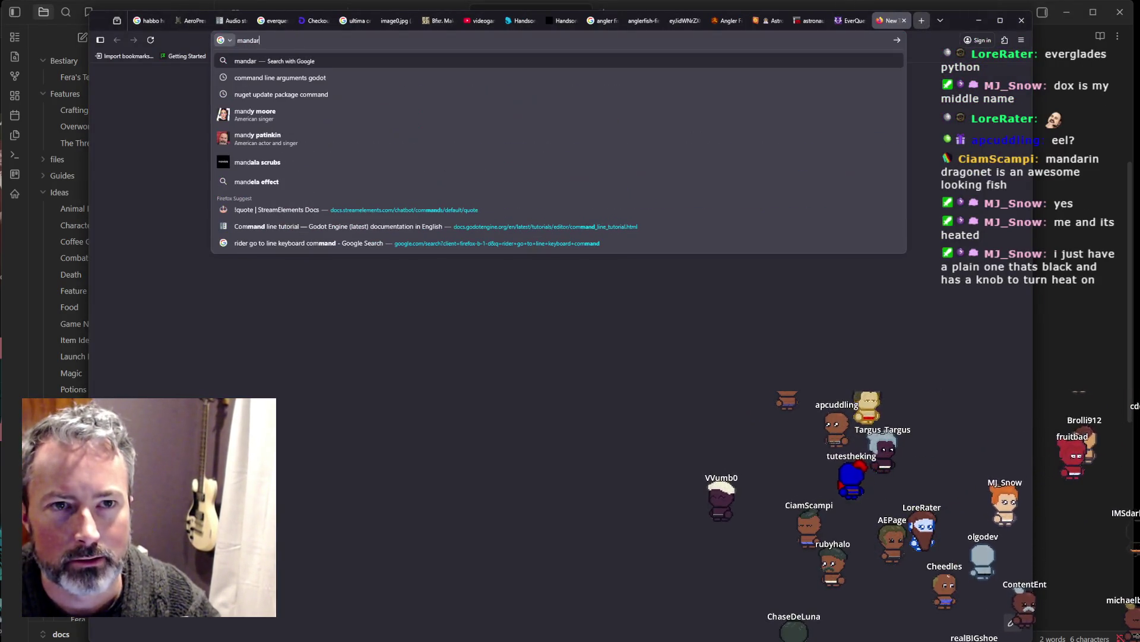
type("in dragonet")
key("Return")
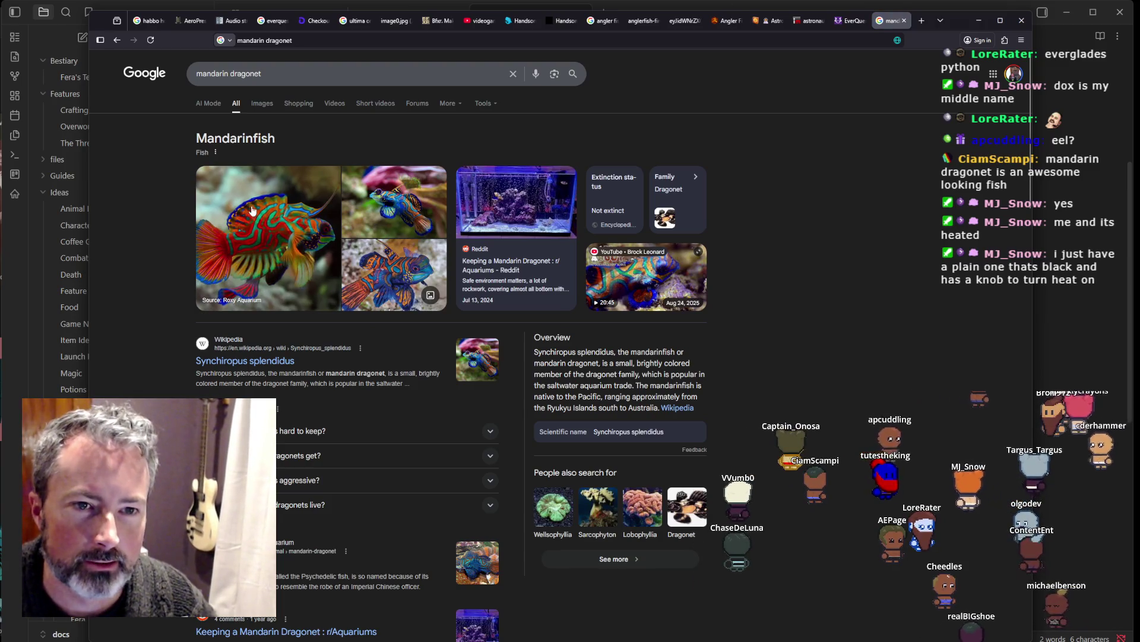
double_click(276, 140)
left_click(1055, 254)
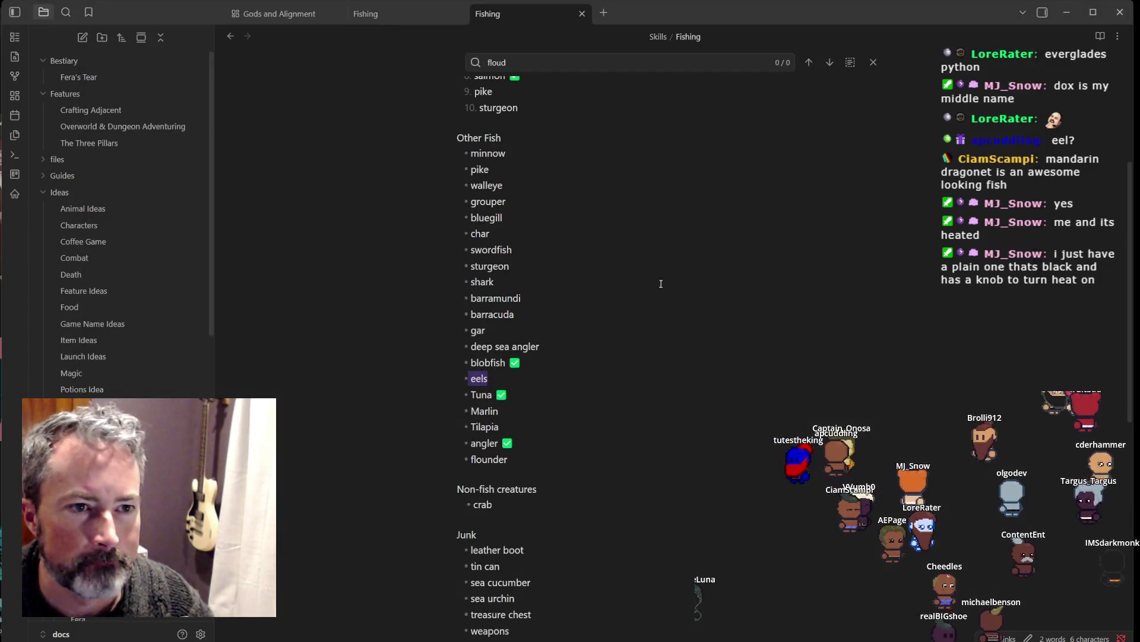
Step: Add a 'mandarinfish' bullet below flounder, then go back to the Mandarinfish search results
left_click(532, 457)
key("Return")
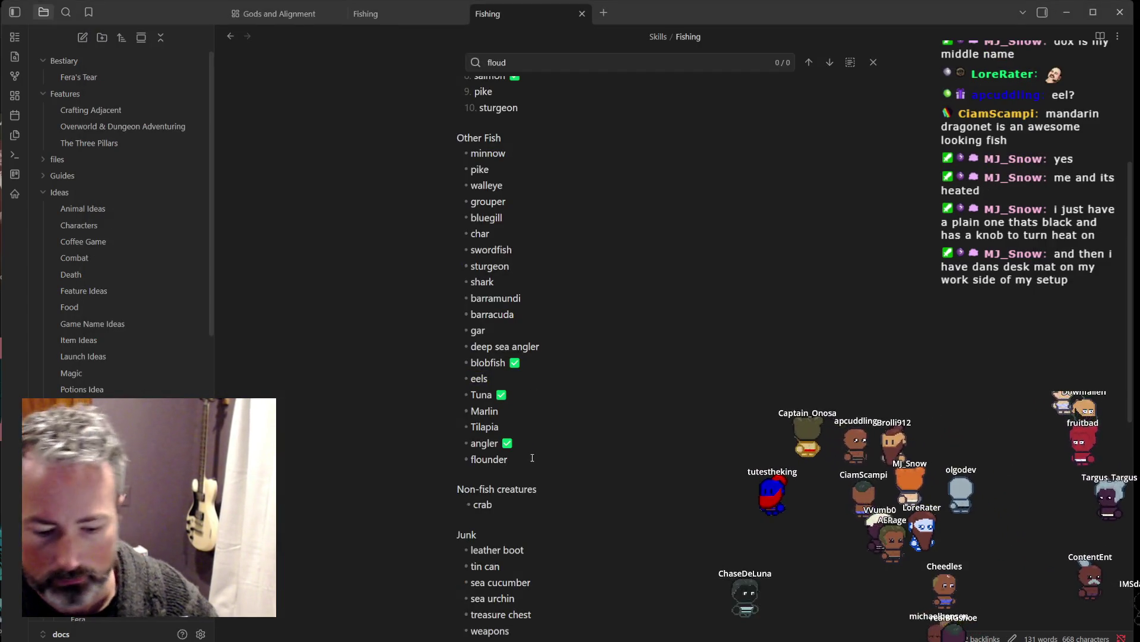
type("nabd")
key("BackSpace")
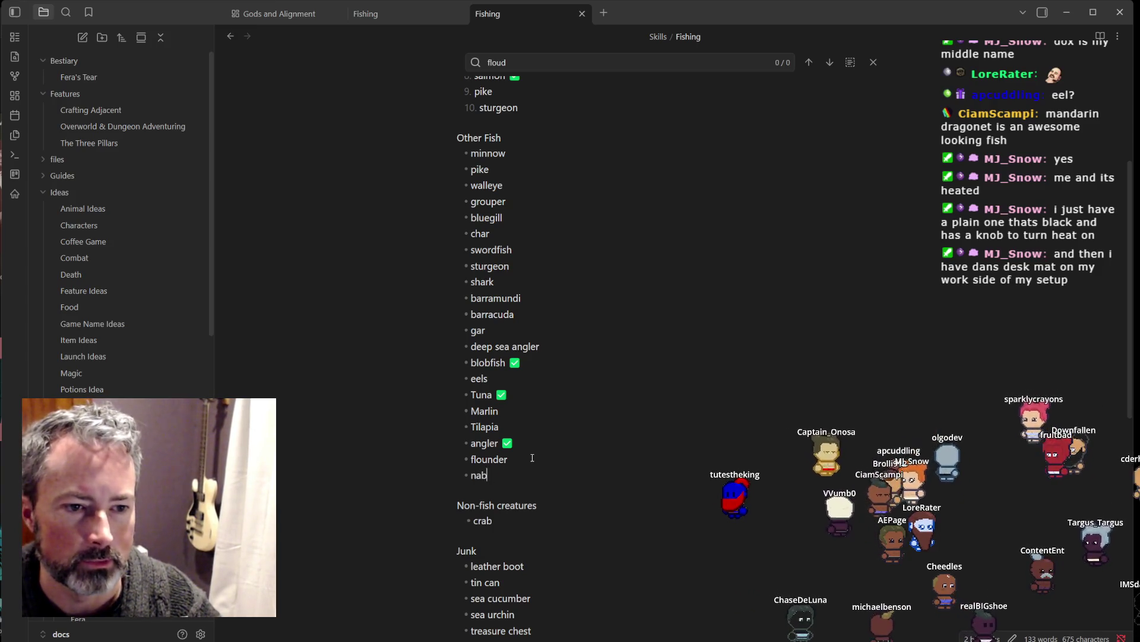
type("m")
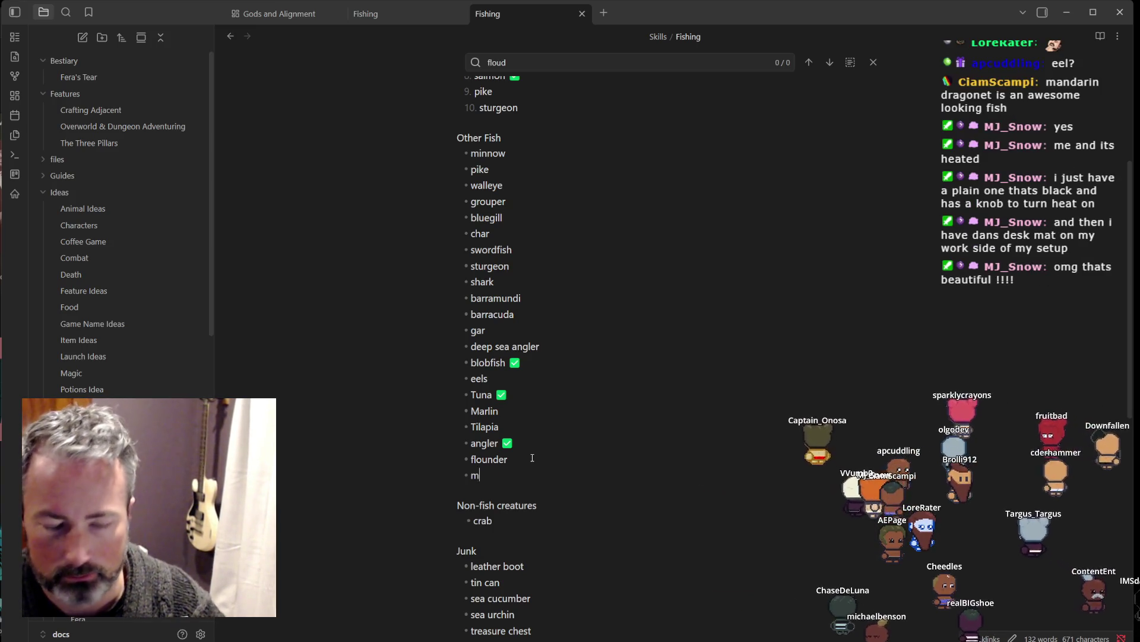
type("andarinet")
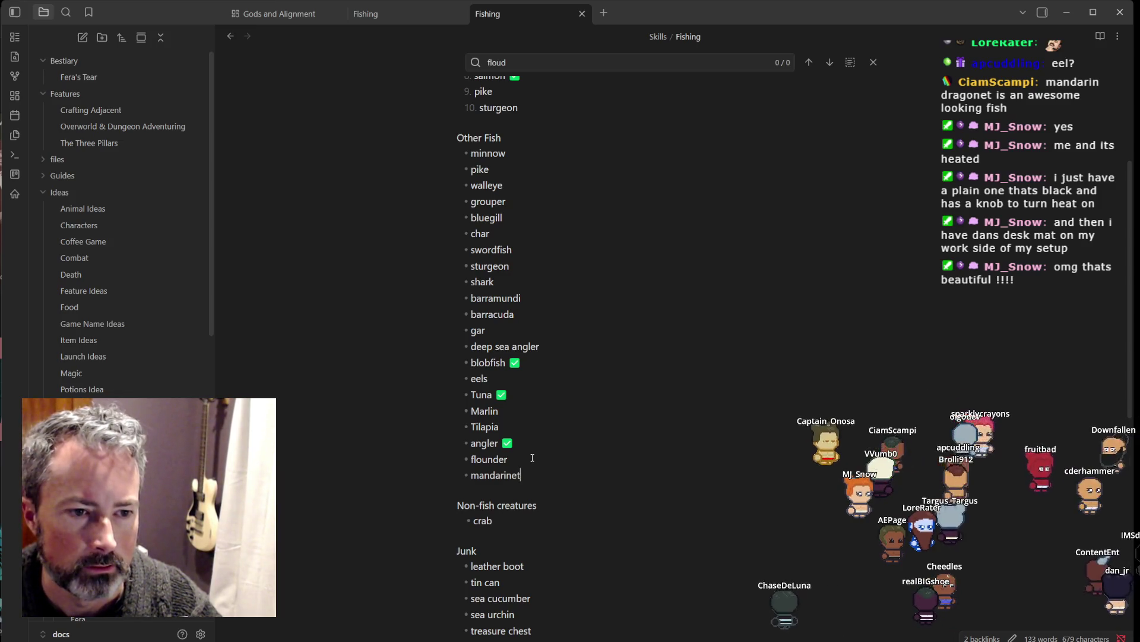
type("drag")
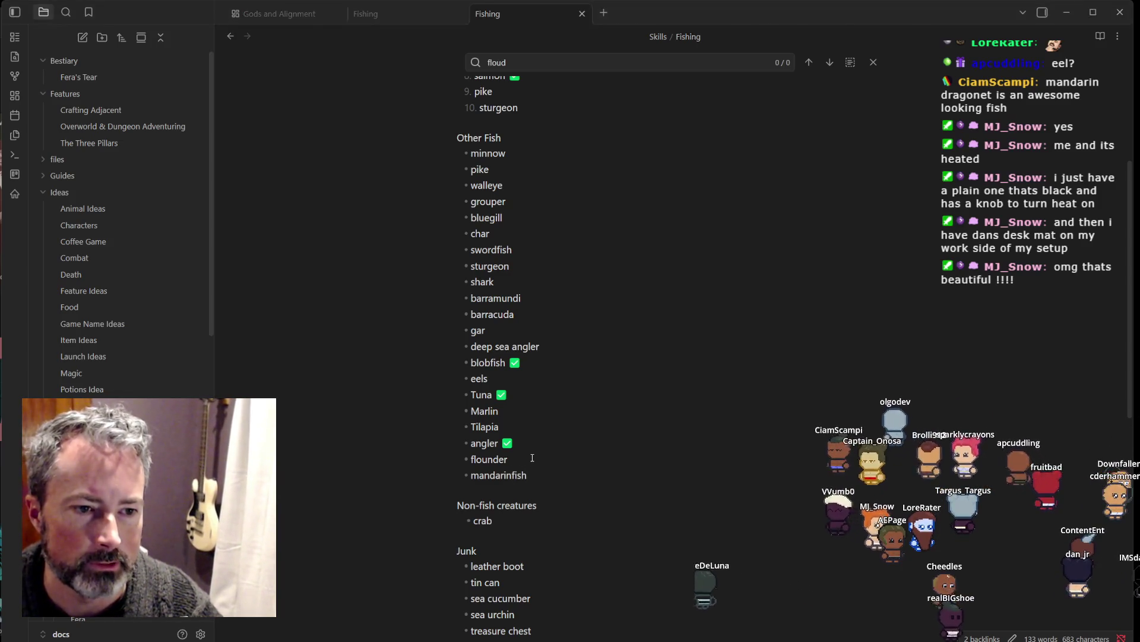
key("alt+Tab")
left_click(531, 461)
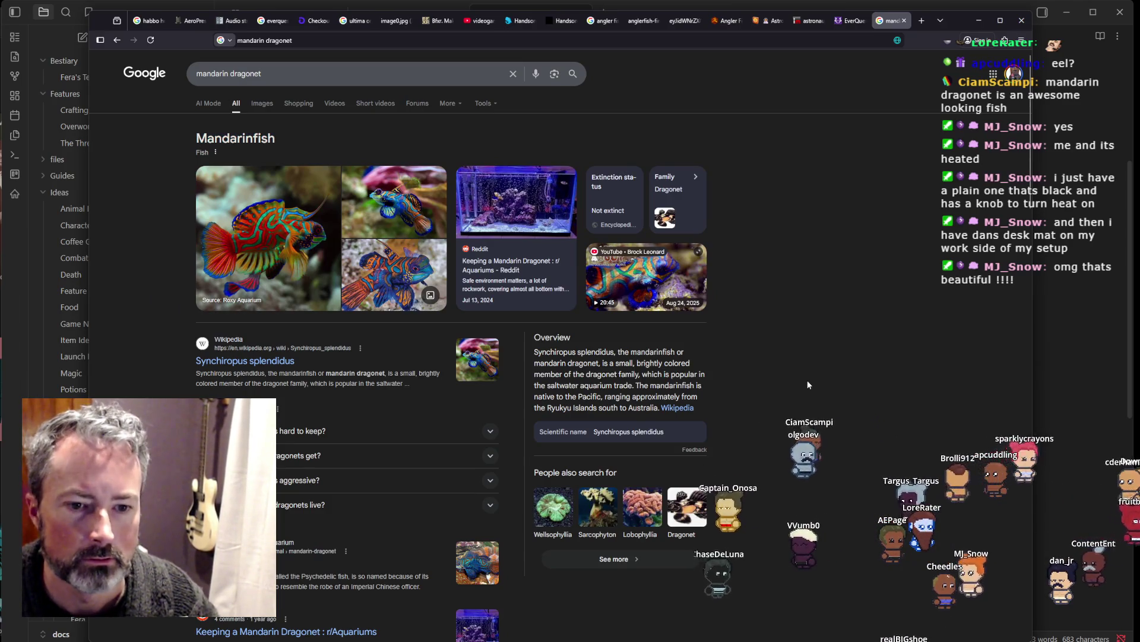
Step: Scroll further down the mandarin dragonet results, then switch back to Obsidian
key("alt")
scroll(802, 385, "down", 3)
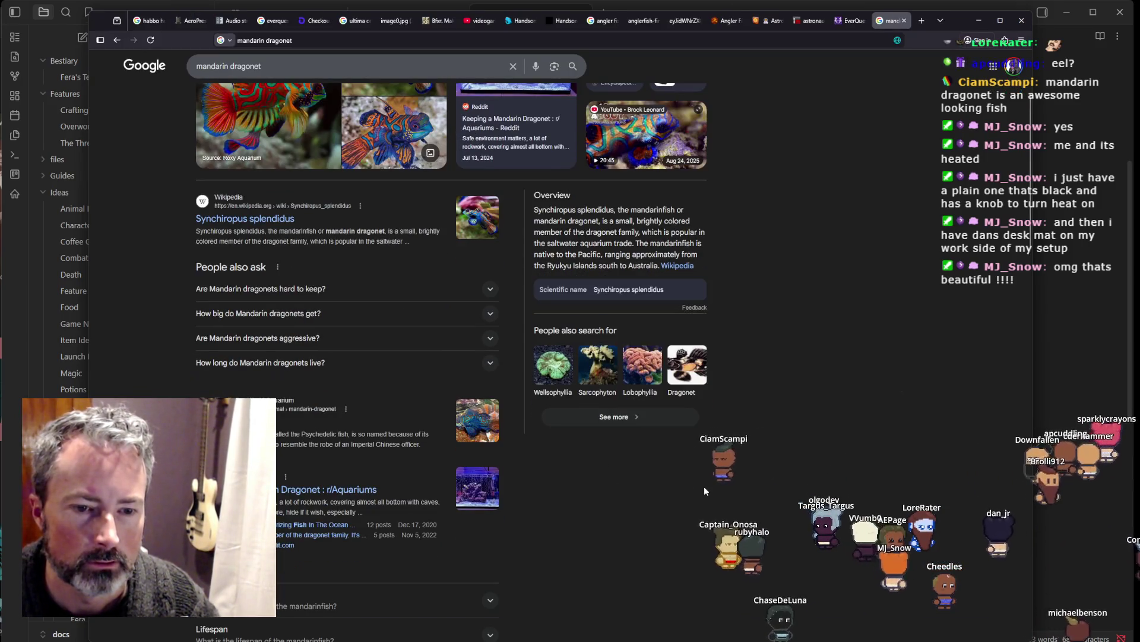
key("alt+Tab")
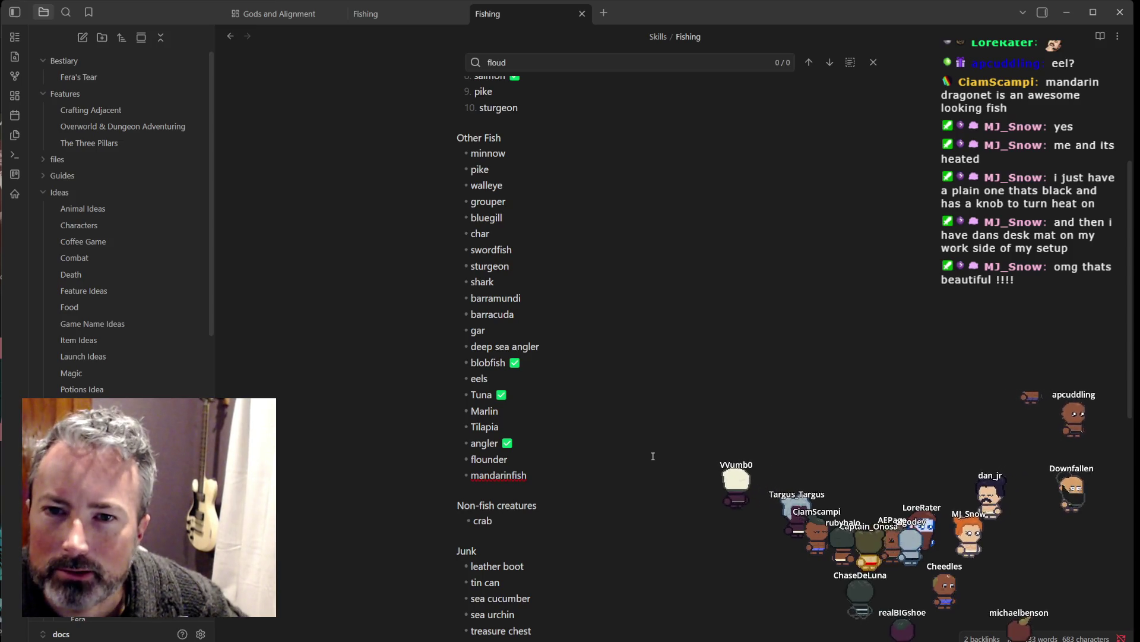
Step: Place the caret after flounder, then bring up the EverQuest desk mat tab in Firefox
left_click(652, 455)
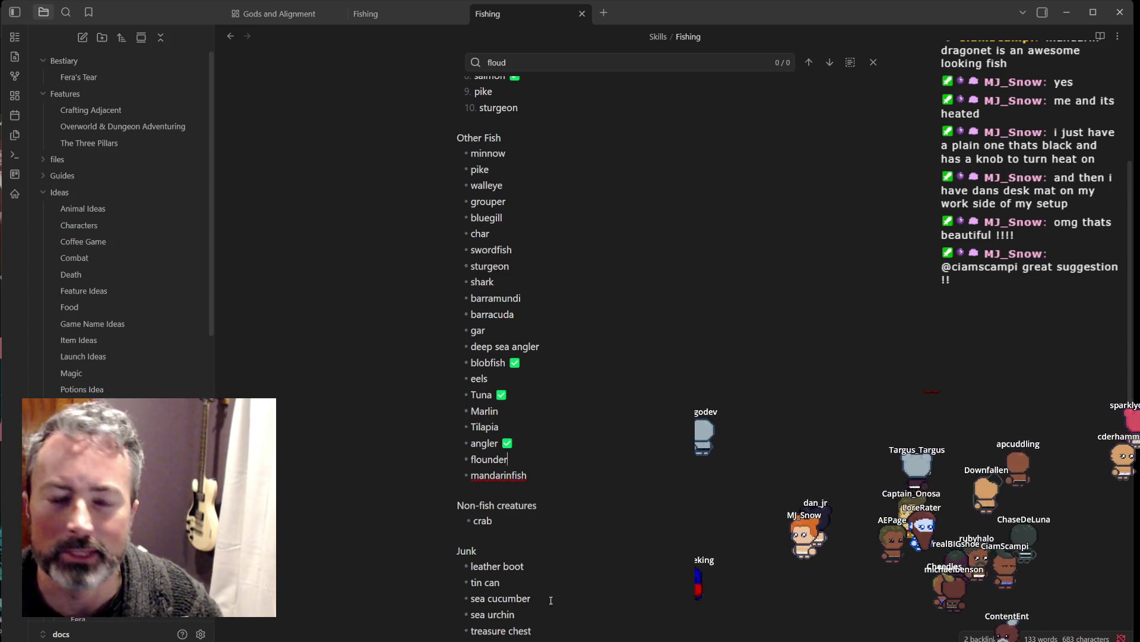
key("alt+Tab")
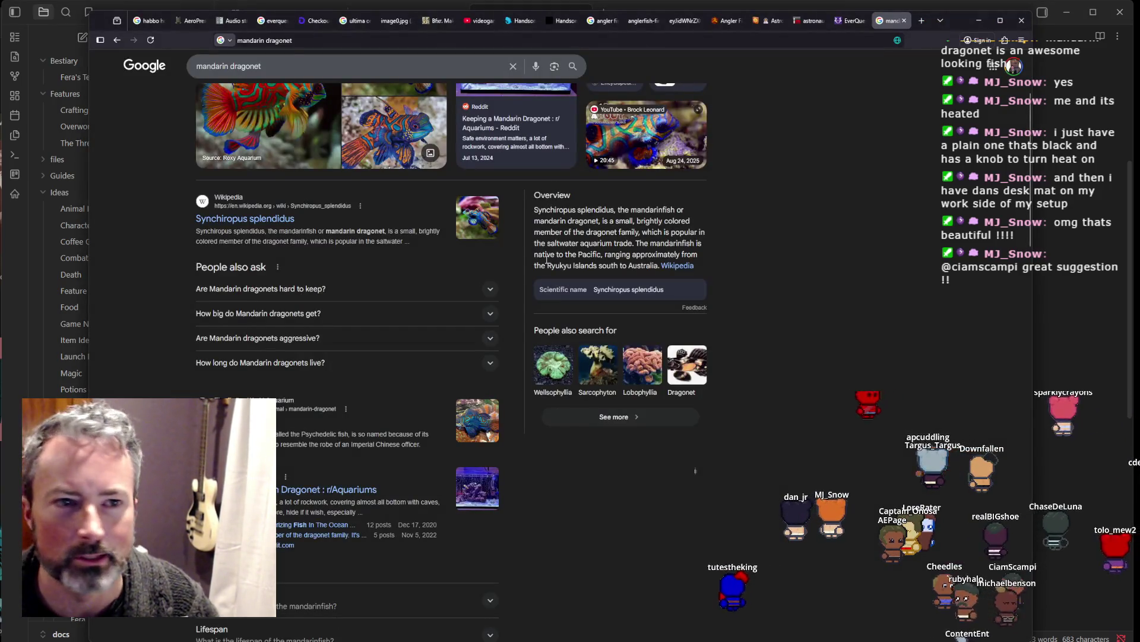
scroll(588, 261, "up", 2)
left_click(843, 25)
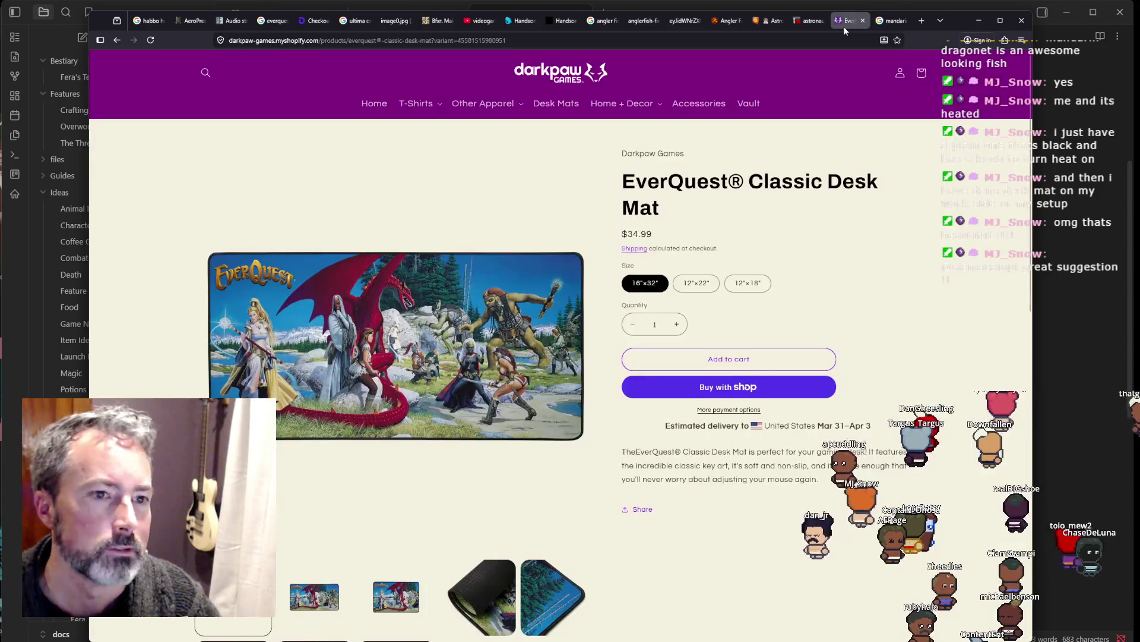
Step: Scroll the EverQuest Classic Desk Mat page, then go back to the 'everquest desk mat' results
scroll(411, 375, "down", 1)
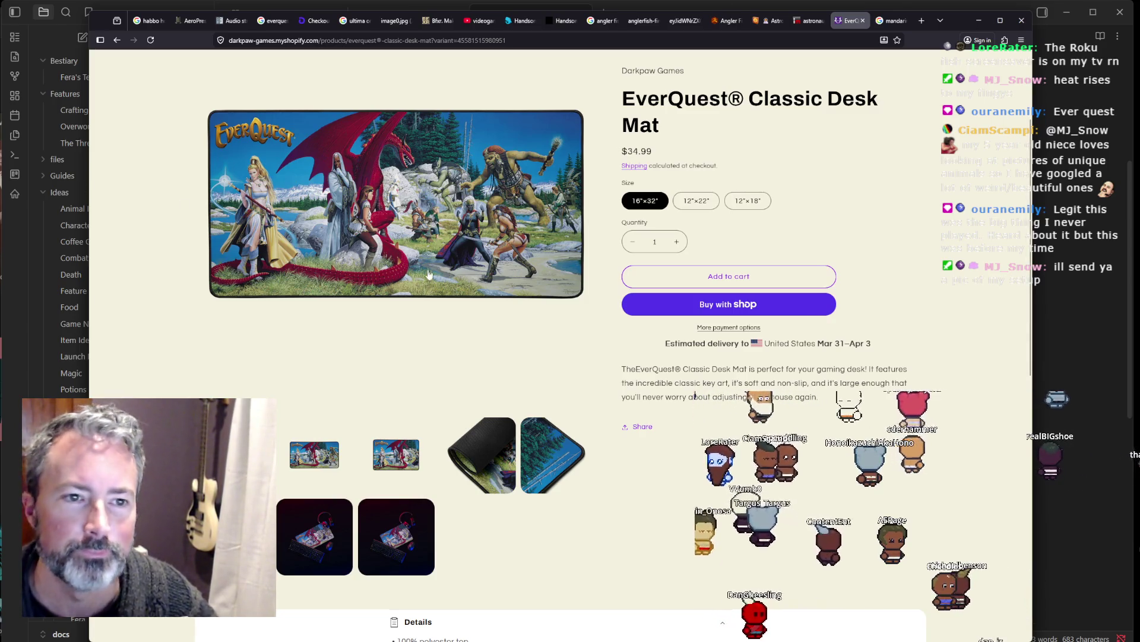
left_click(118, 40)
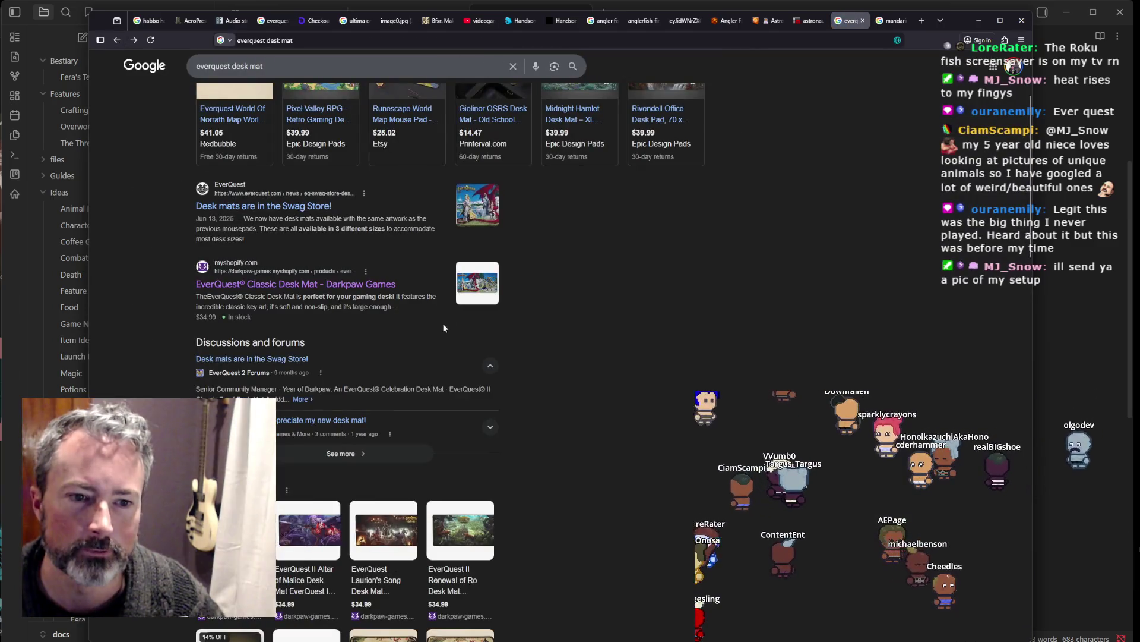
Step: Open the Darkpaw Games desk mat result and scroll its page
scroll(445, 327, "up", 3)
left_click(284, 427)
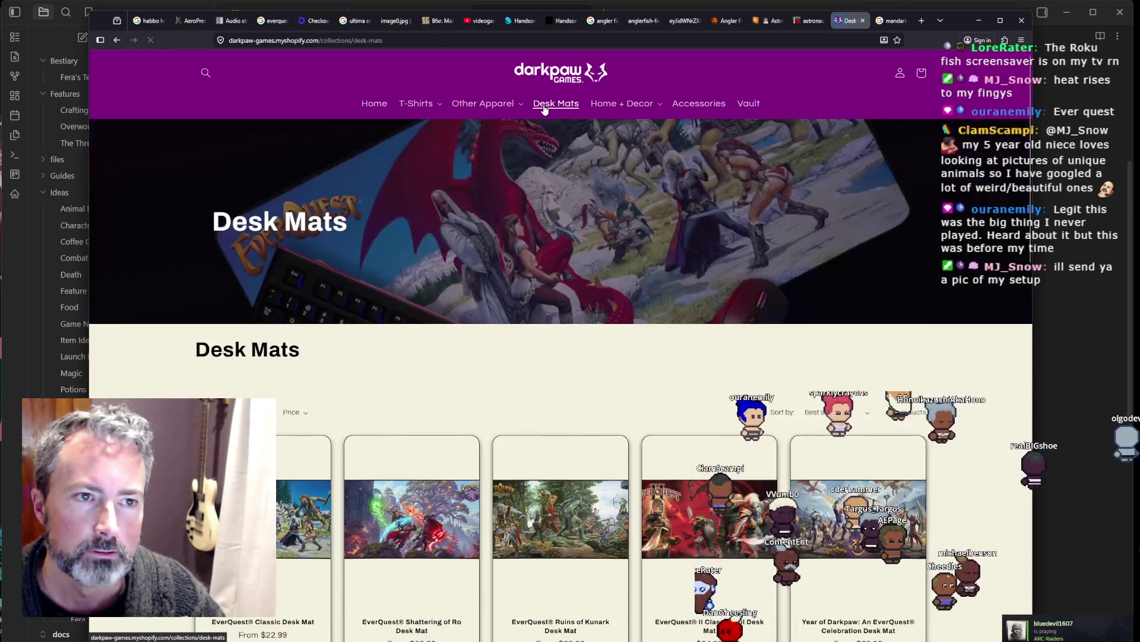
scroll(158, 233, "down", 3)
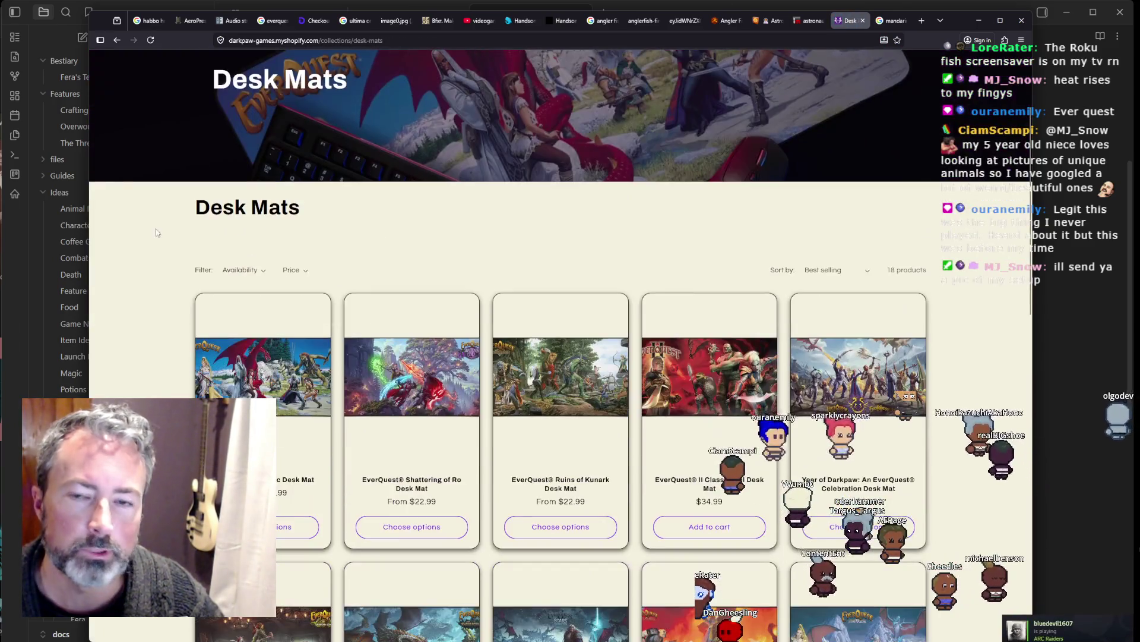
Step: In a new tab, search 'project1999' and open the Project 1999 website
left_click(916, 23)
type("project1999")
key("Return")
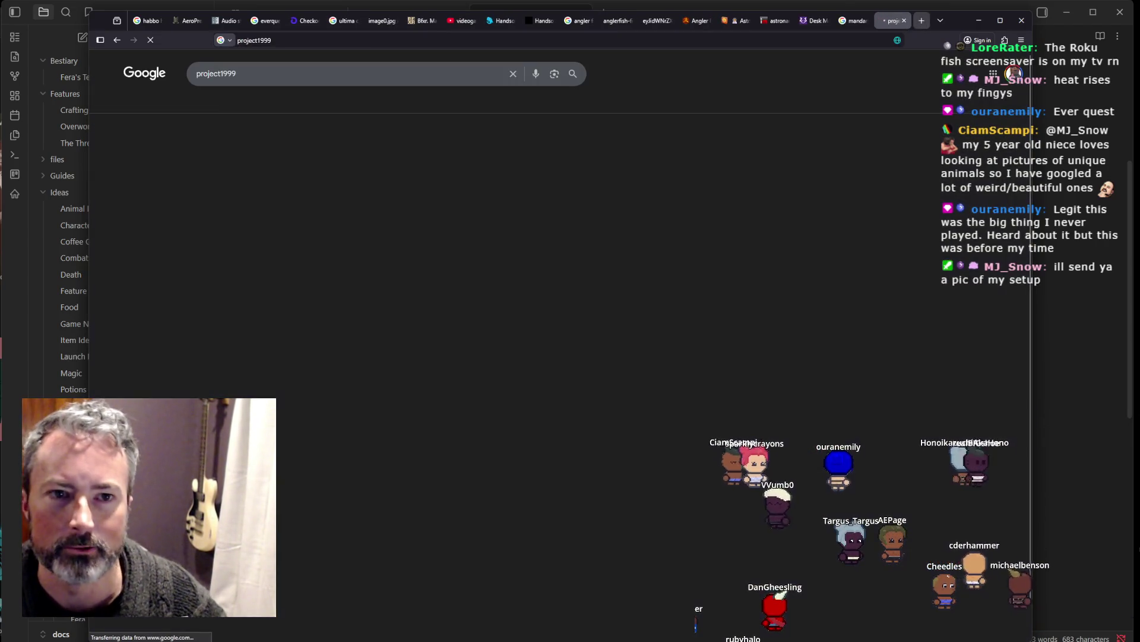
left_click(292, 148)
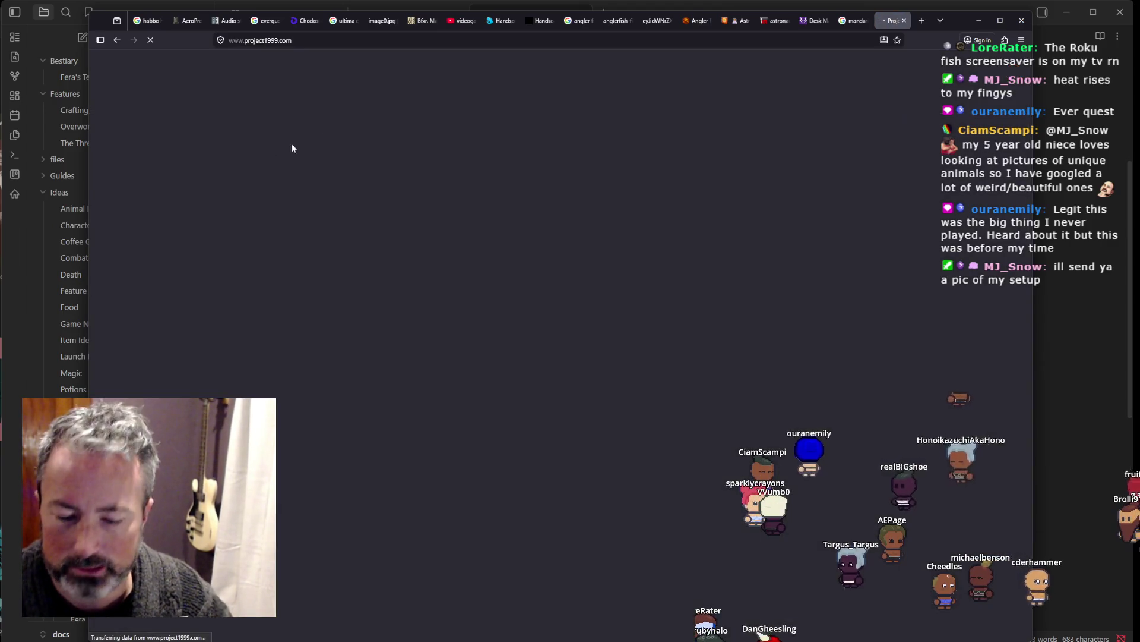
left_click(339, 42)
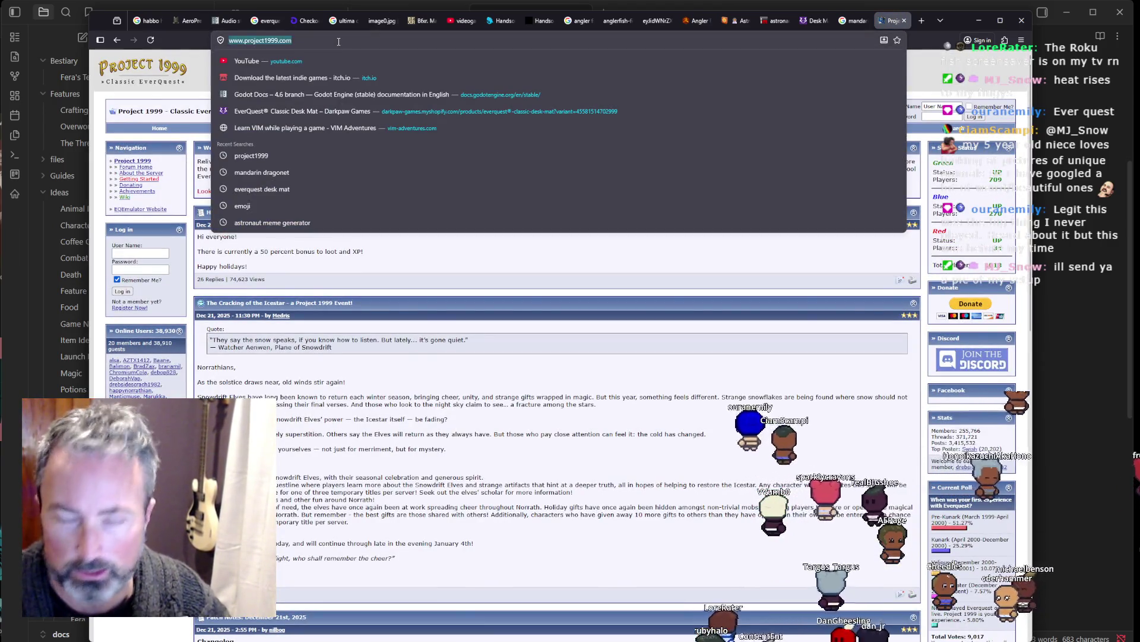
key("Escape")
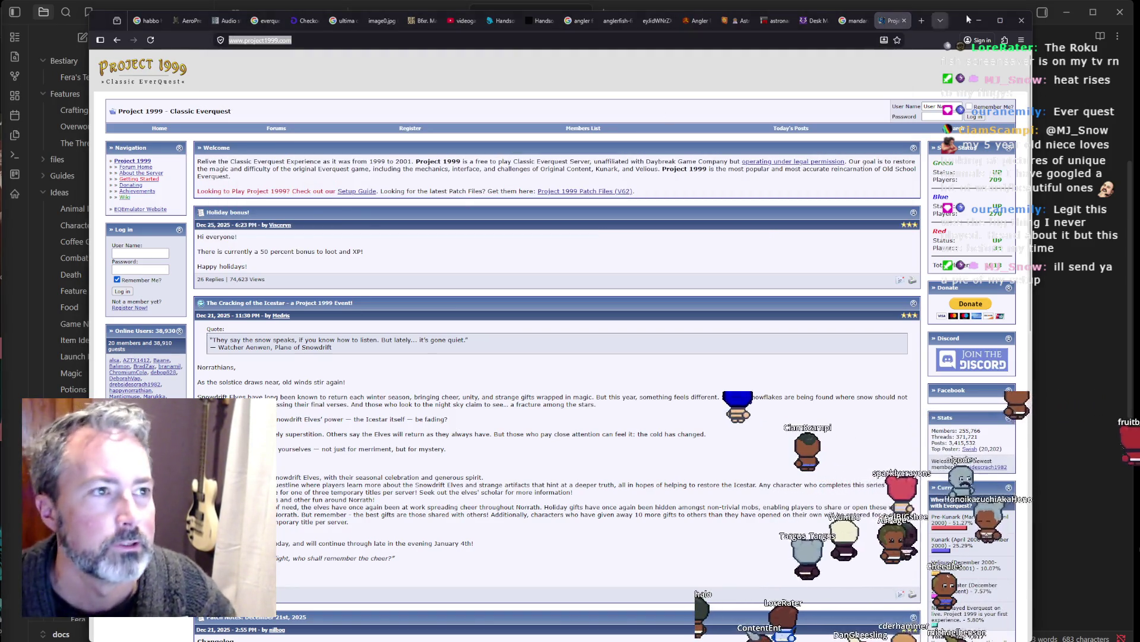
Step: Return to the Darkpaw Desk Mats tab and scroll through the collection
left_click(815, 26)
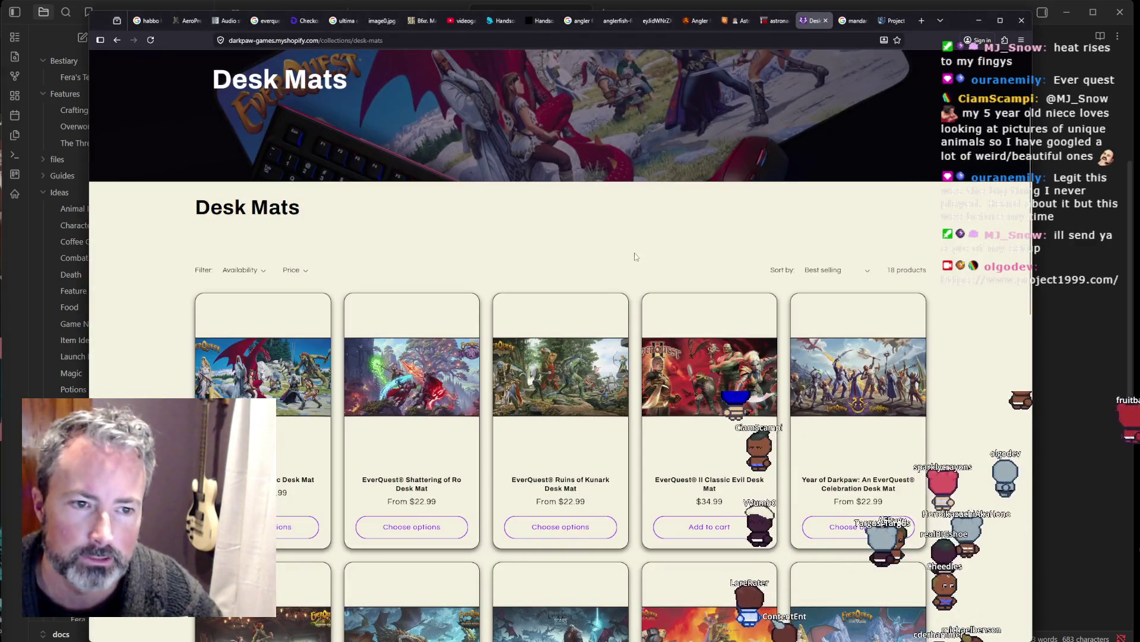
scroll(330, 281, "up", 3)
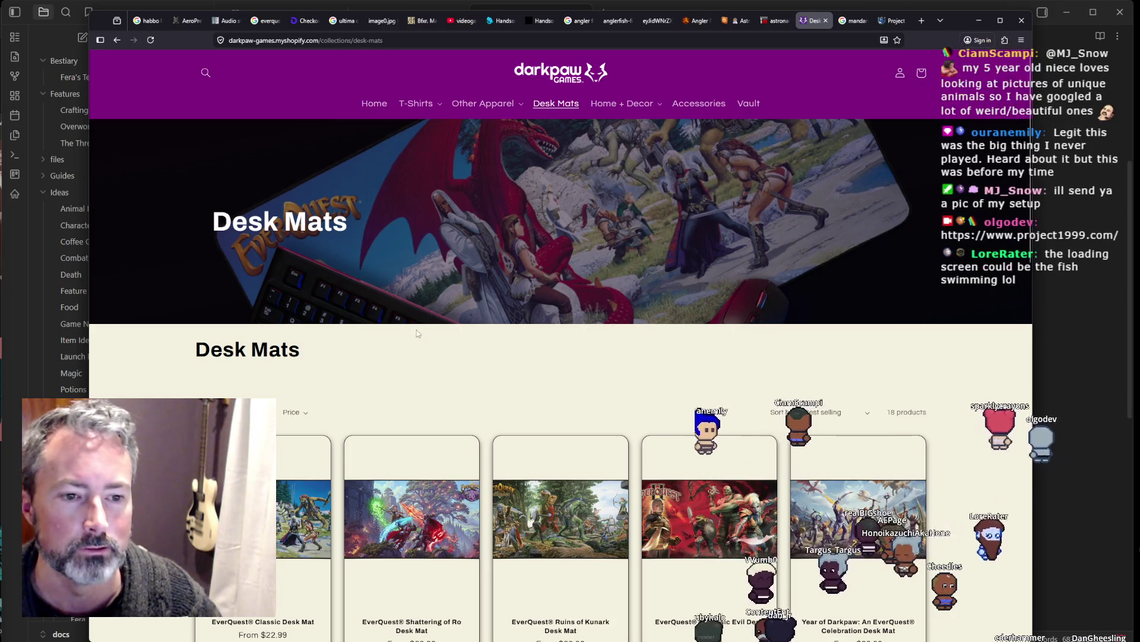
scroll(416, 330, "down", 2)
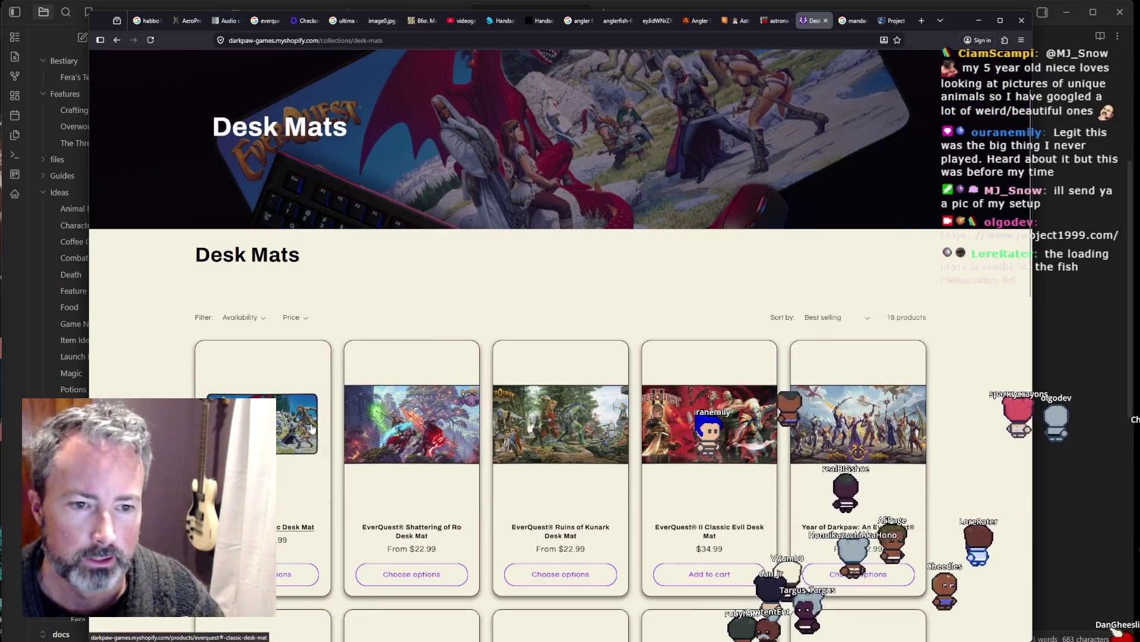
scroll(279, 419, "down", 2)
scroll(697, 402, "down", 8)
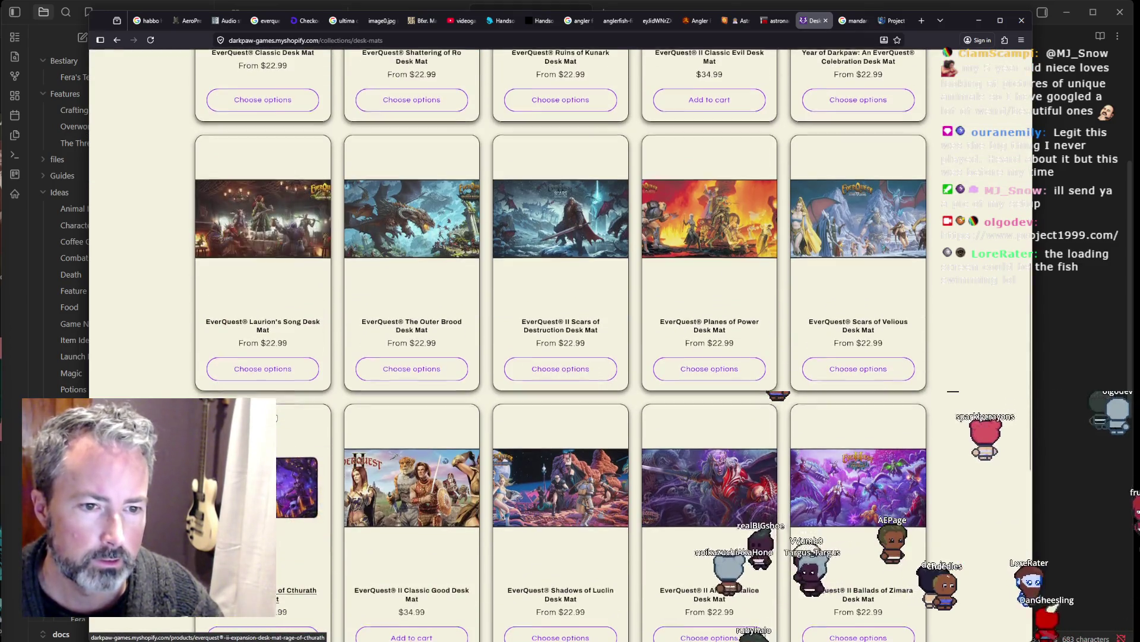
scroll(267, 588, "down", 6)
scroll(700, 458, "down", 4)
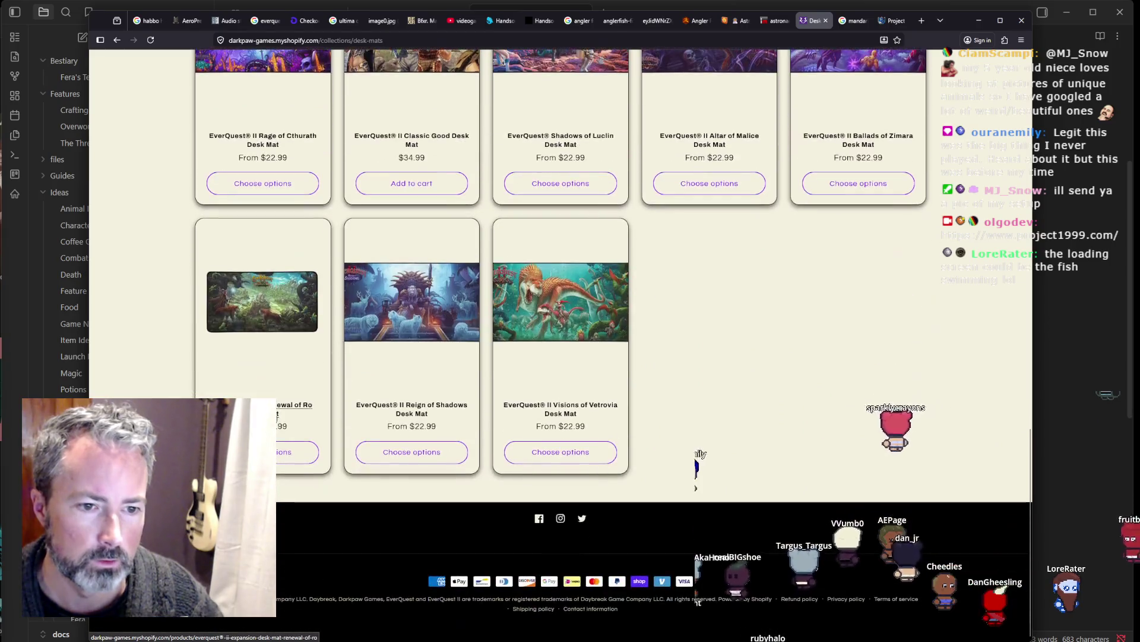
scroll(695, 452, "up", 9)
scroll(687, 406, "up", 3)
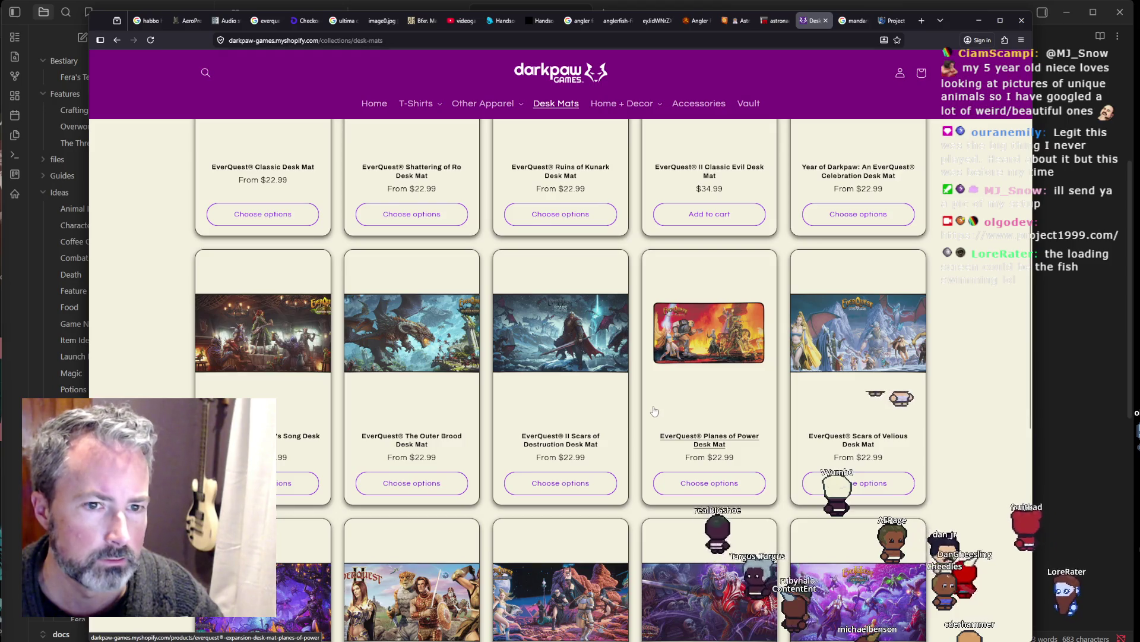
scroll(656, 412, "up", 4)
Step: View the Ruins of Kunark desk mat artwork enlarged, then return to the collection
left_click(545, 273)
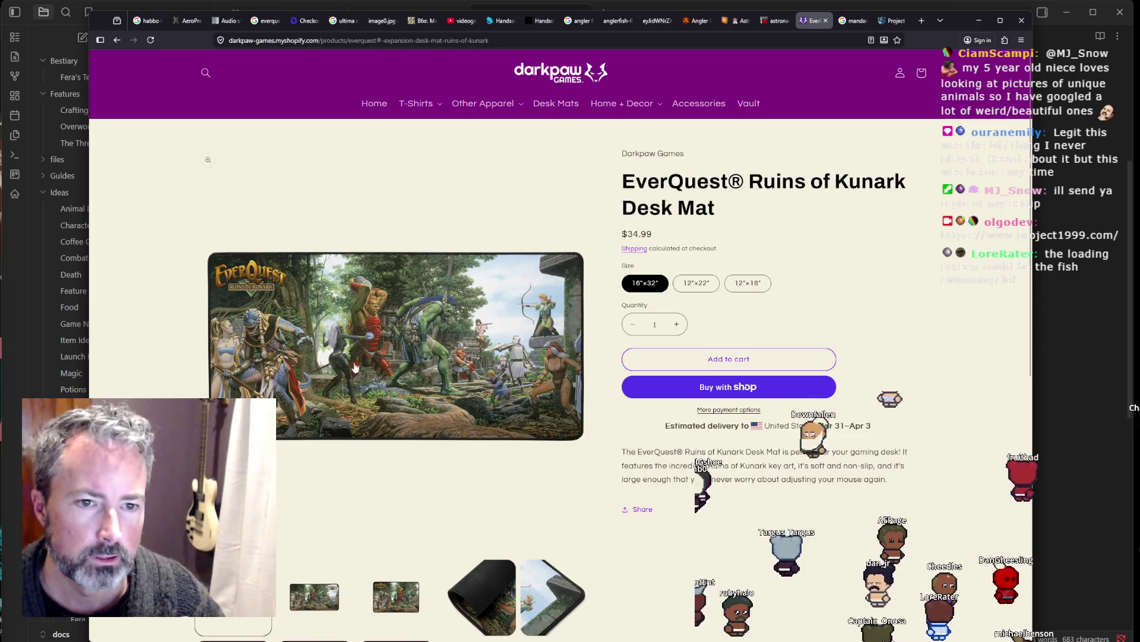
left_click(356, 367)
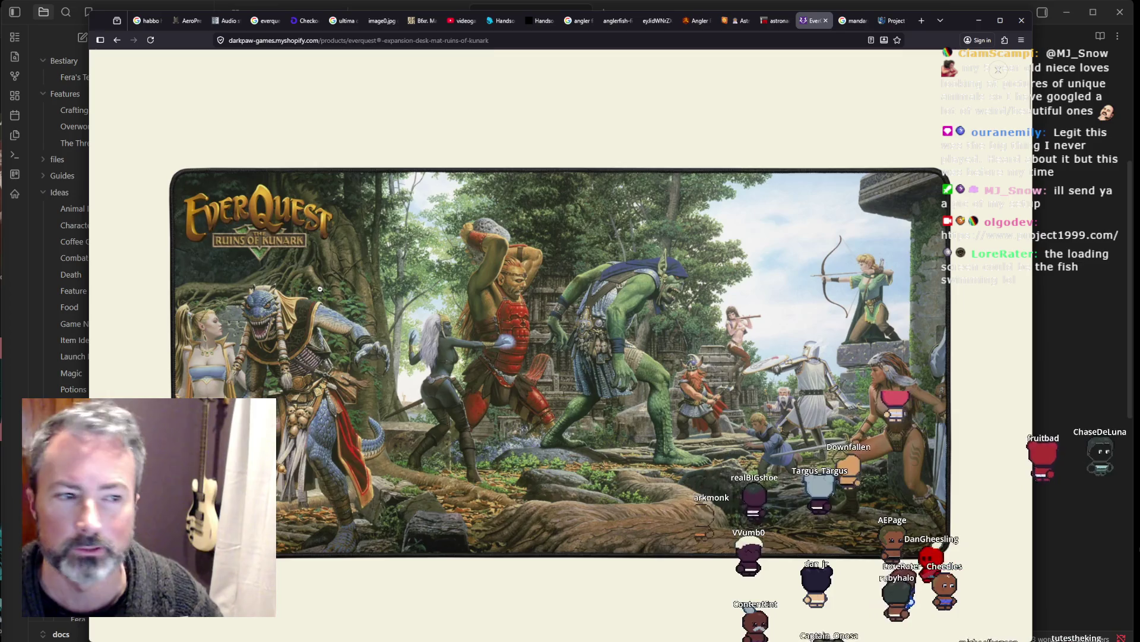
left_click(117, 41)
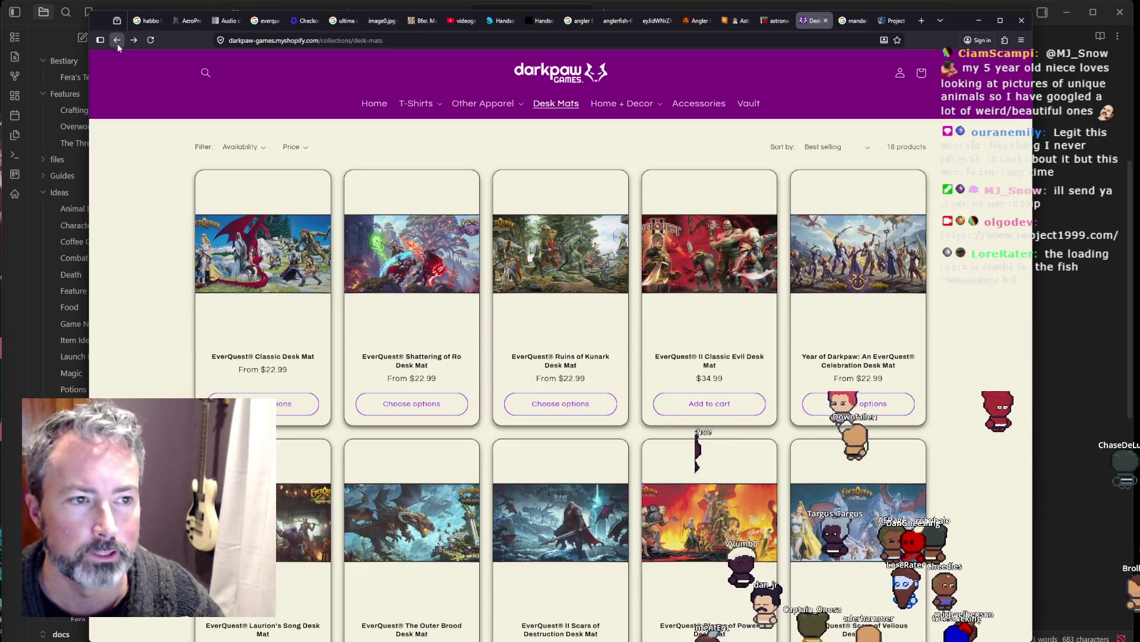
Step: View the Scars of Velious desk mat artwork enlarged, then return and scroll the collection
scroll(627, 370, "down", 5)
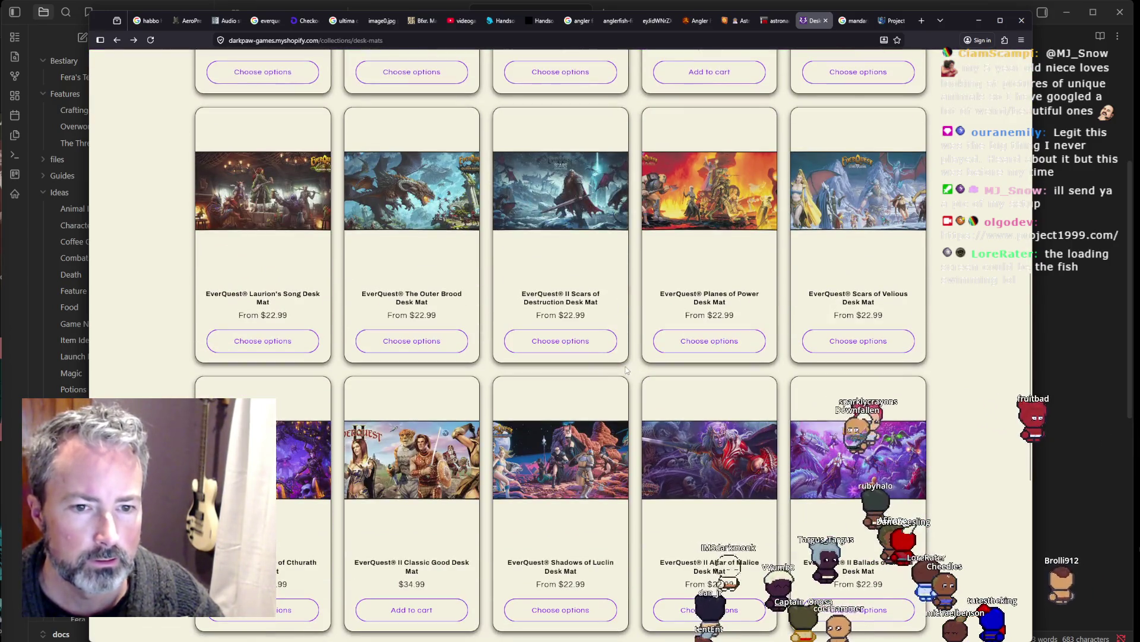
left_click(863, 194)
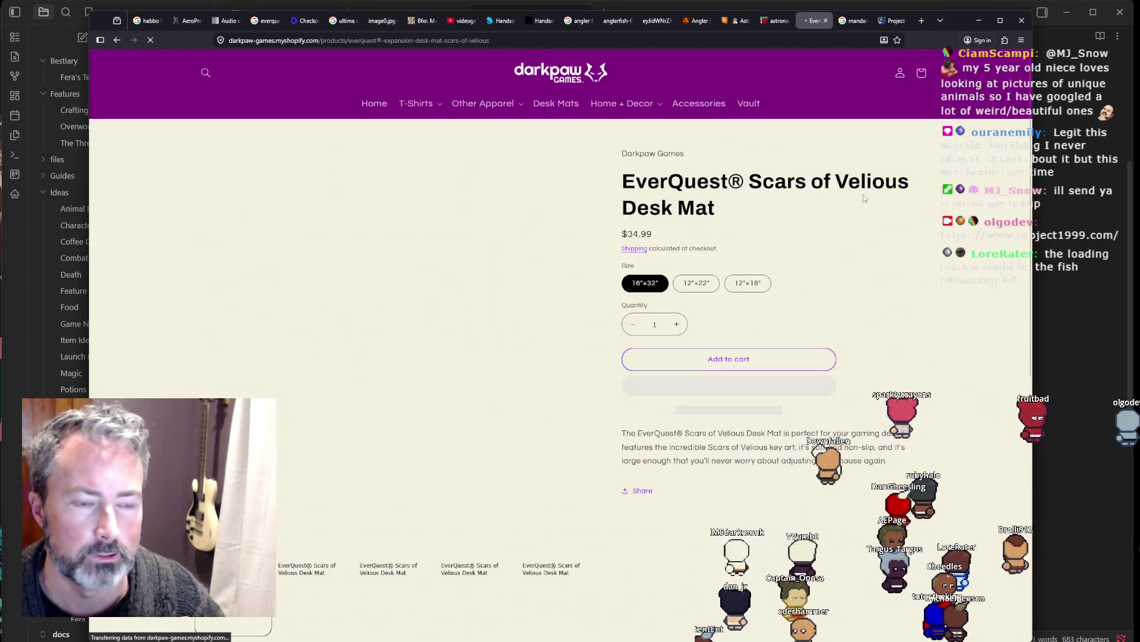
left_click(446, 306)
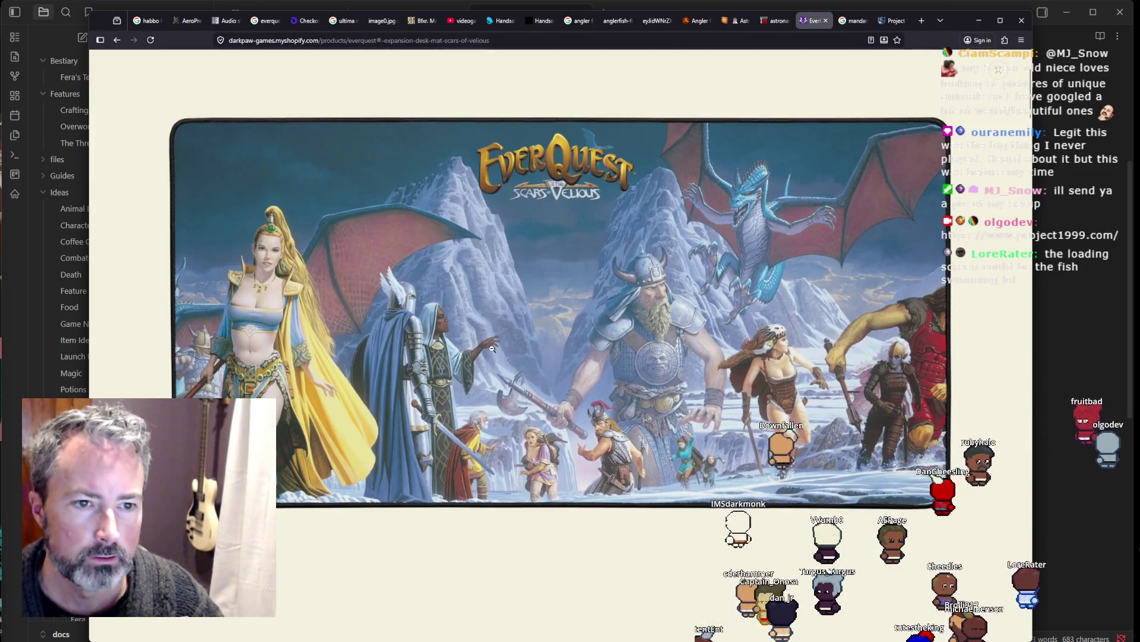
left_click(122, 42)
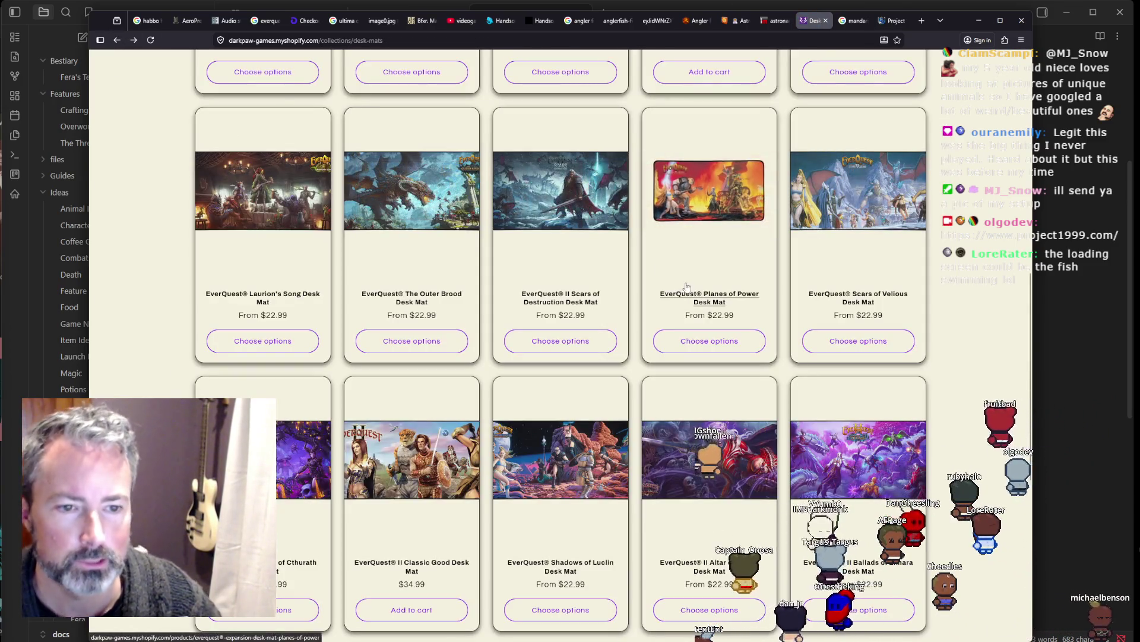
scroll(678, 282, "down", 2)
scroll(574, 321, "down", 2)
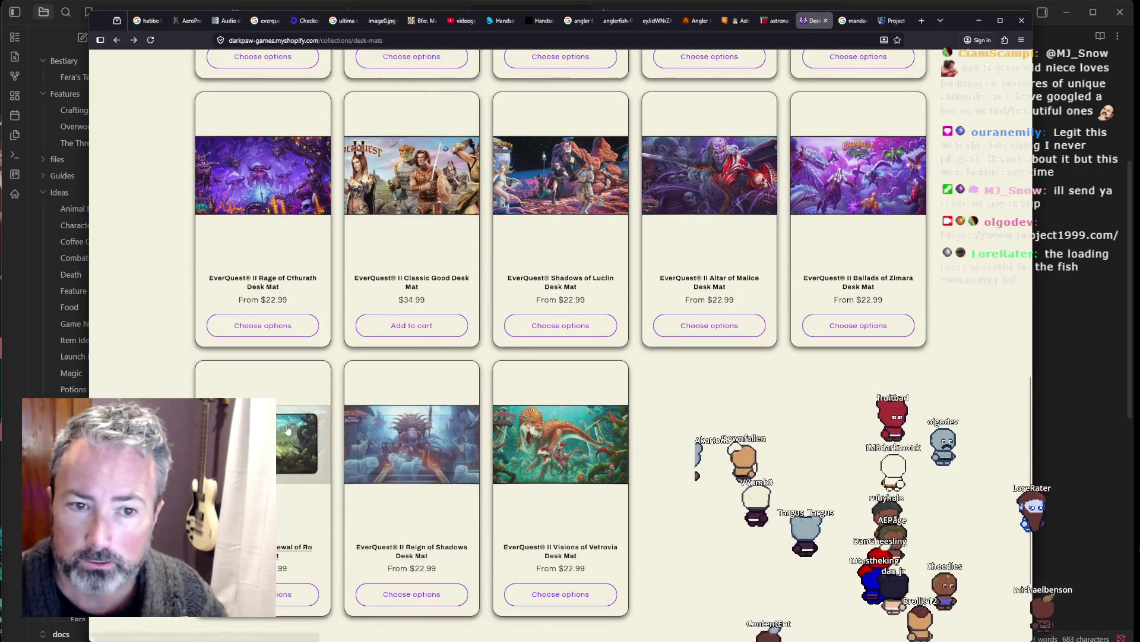
scroll(712, 297, "up", 4)
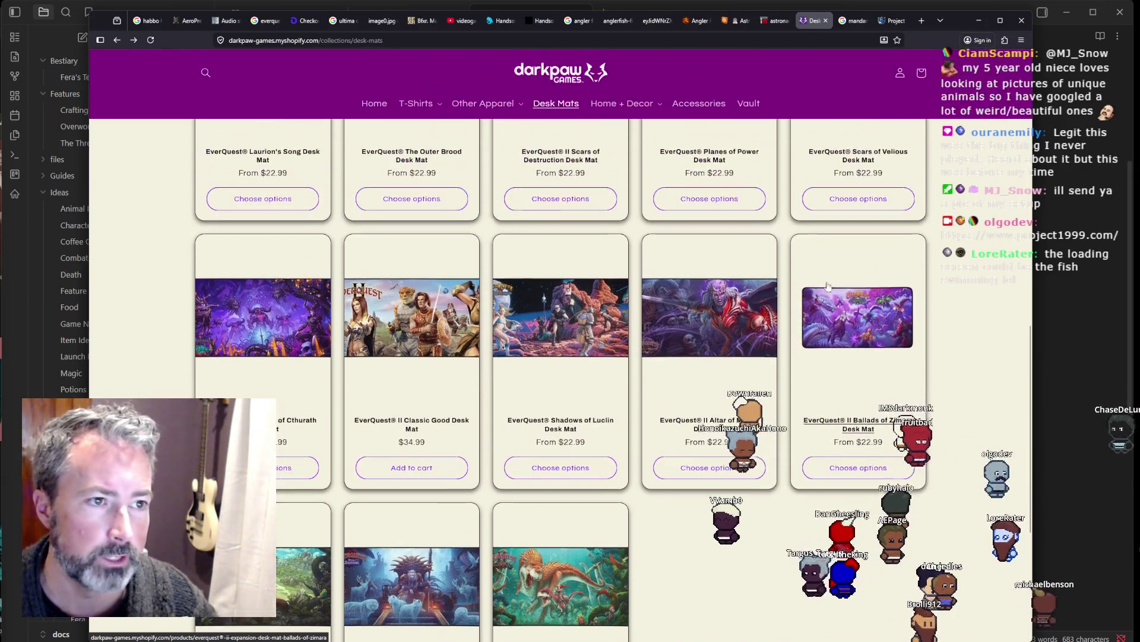
Step: View the Shadows of Luclin desk mat artwork enlarged, then return to the collection
left_click(560, 402)
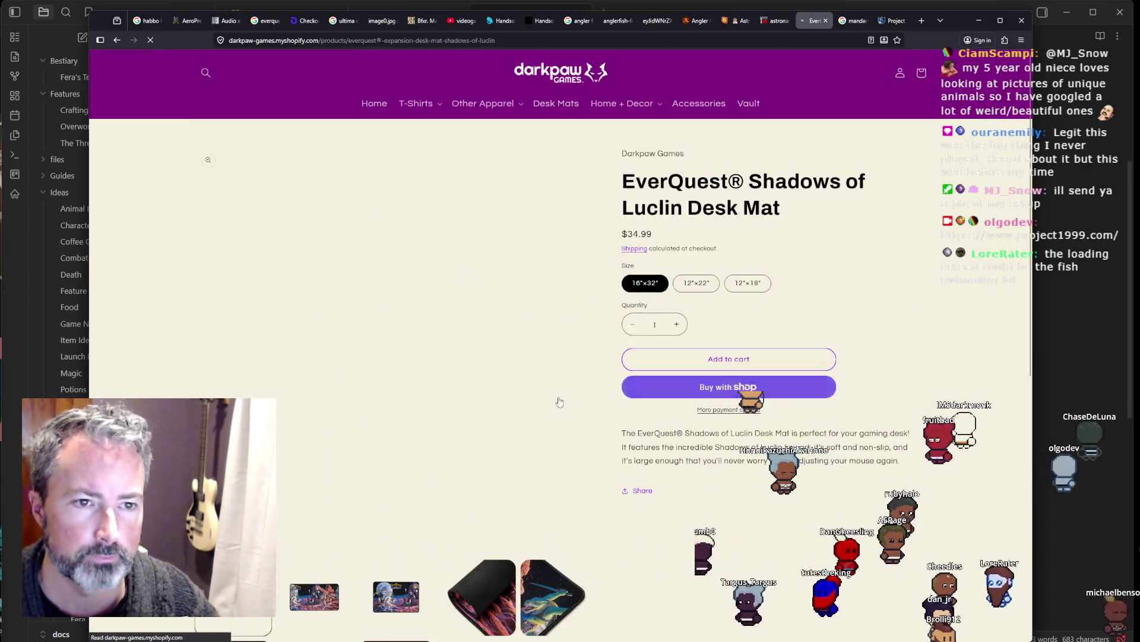
left_click(430, 303)
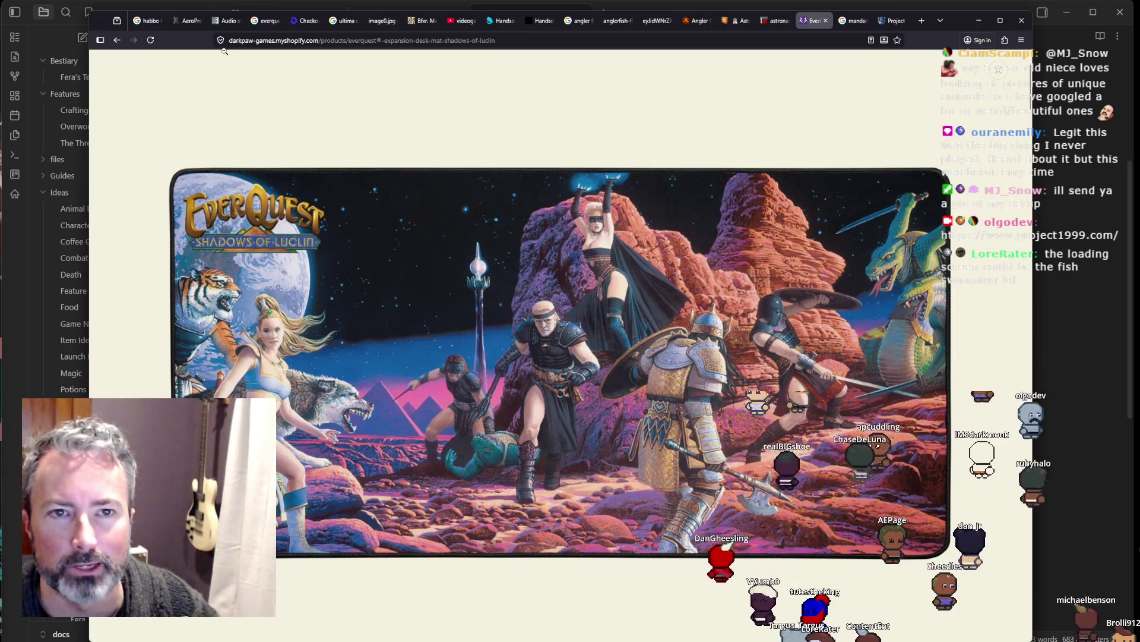
left_click(118, 40)
scroll(594, 356, "down", 3)
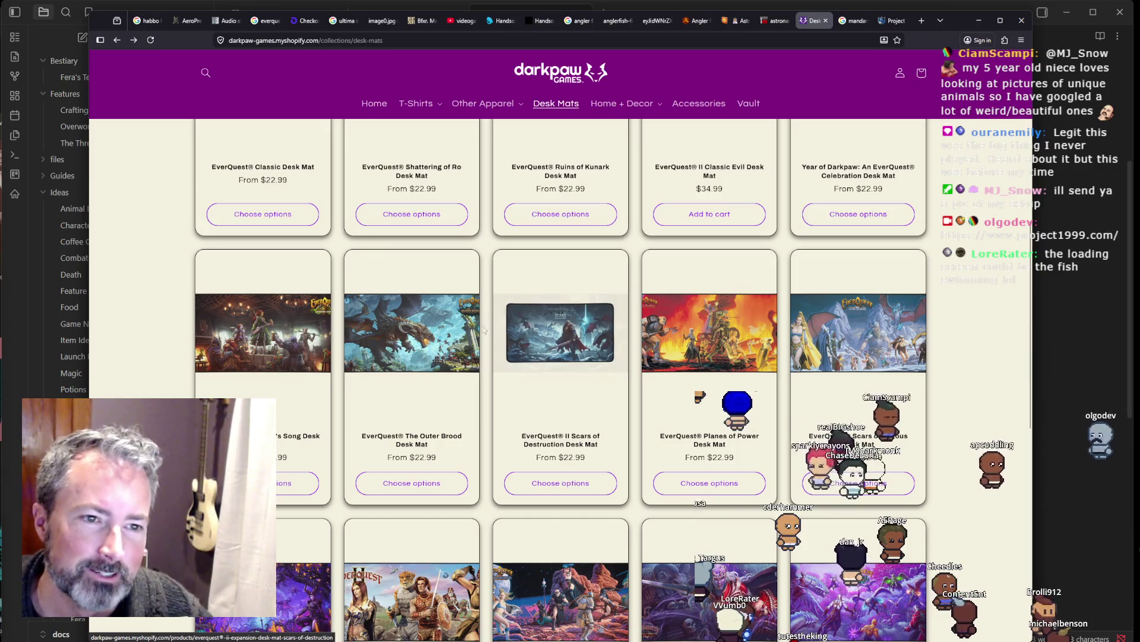
Step: View the Laurion's Song desk mat artwork, return to Desk Mats, then switch to Obsidian
left_click(265, 334)
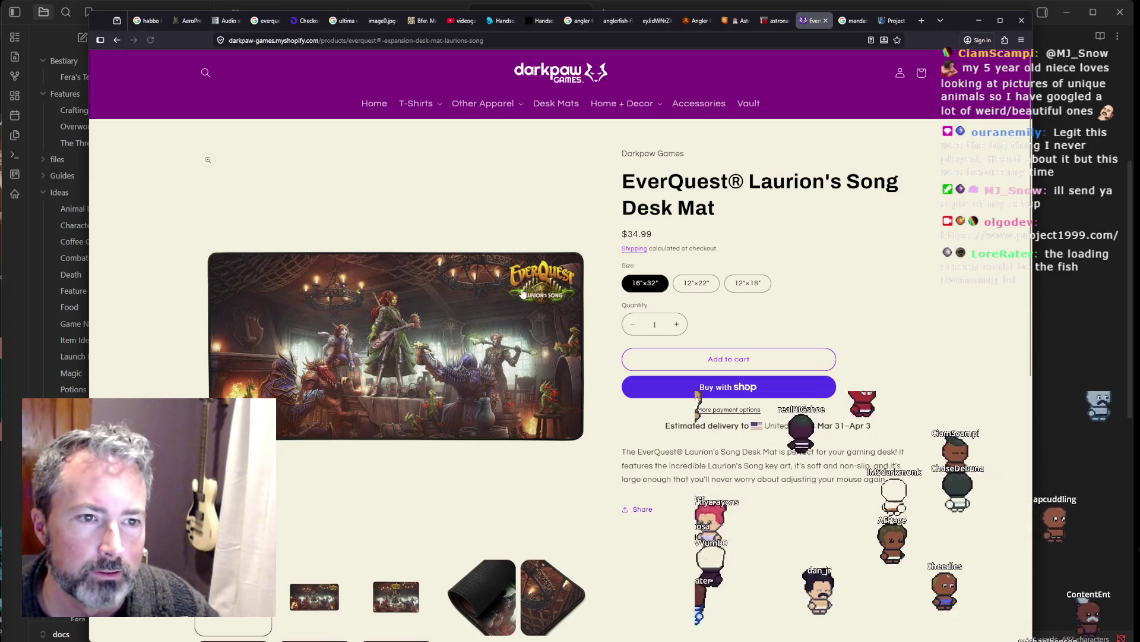
left_click(522, 289)
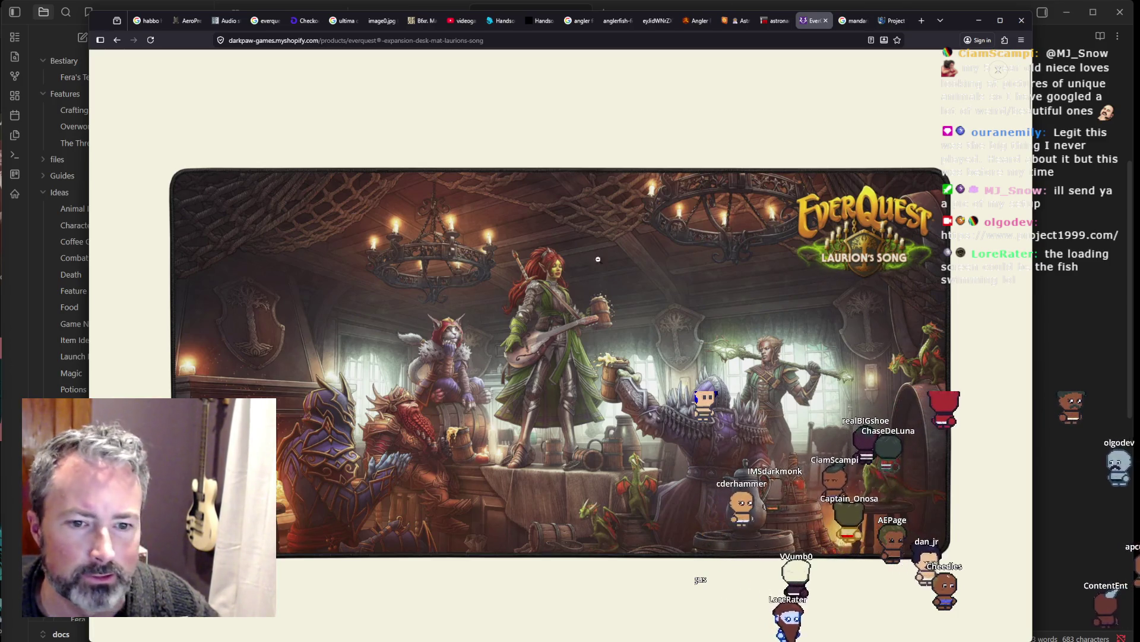
left_click(117, 40)
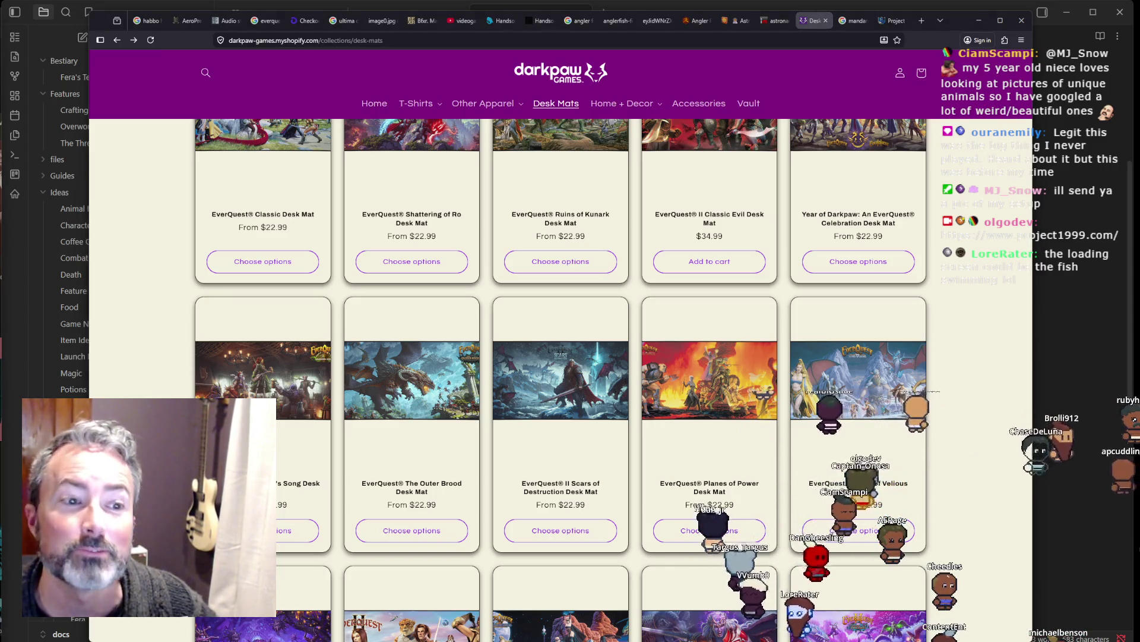
scroll(474, 639, "up", 3)
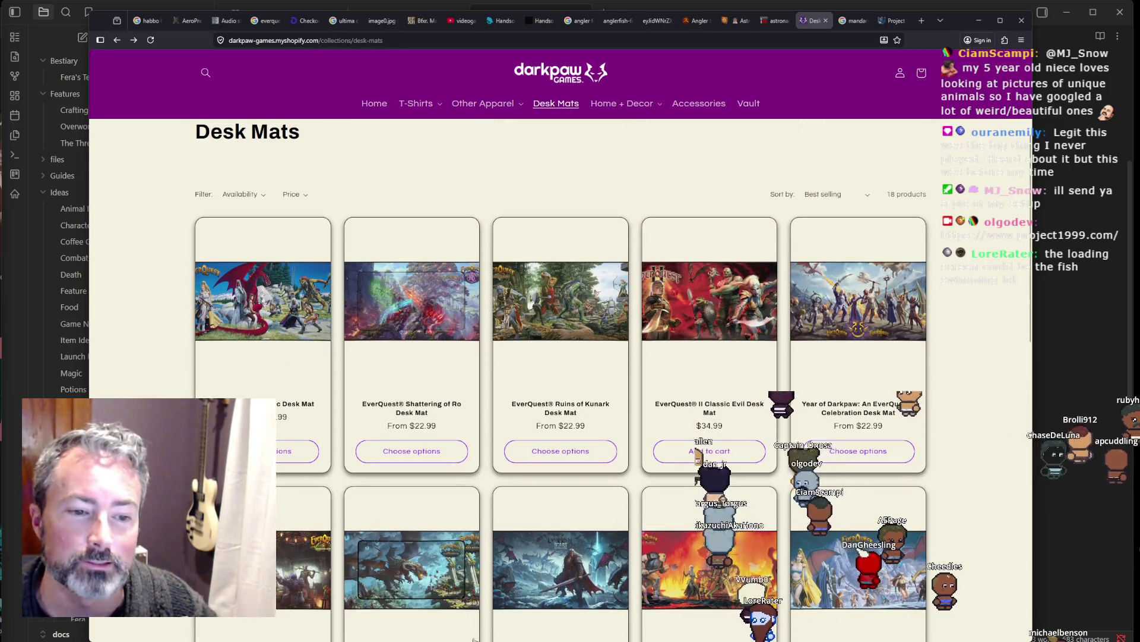
key("alt+Tab")
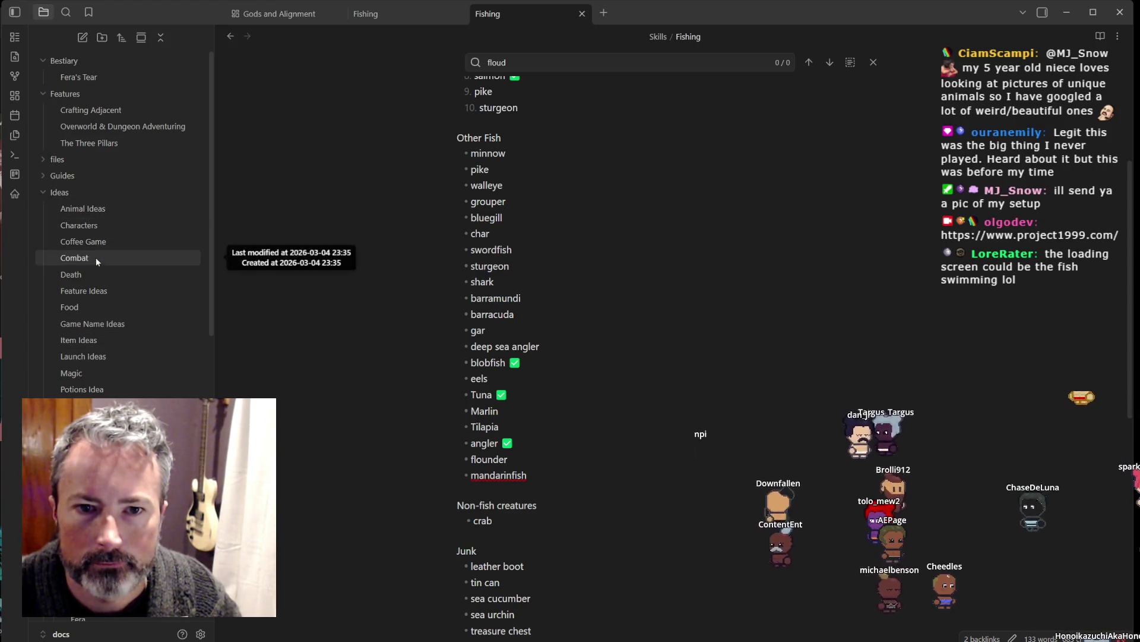
Step: Open Feature Ideas and start a '# Loadi' heading below the Aquariums ideas
left_click(90, 297)
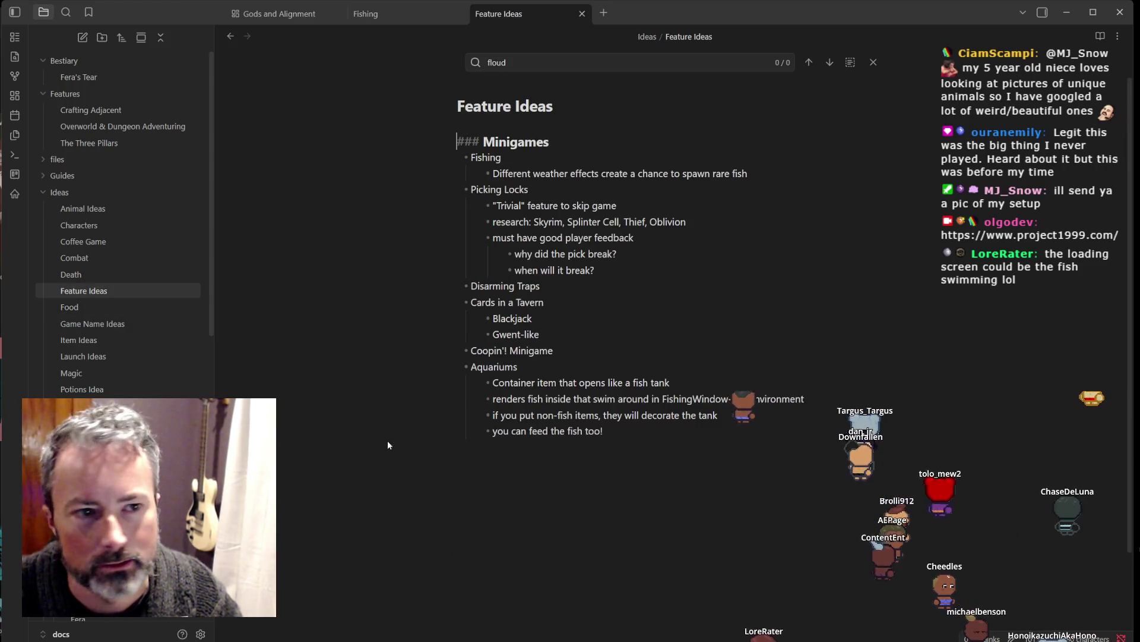
left_click(605, 566)
type("# Loadi")
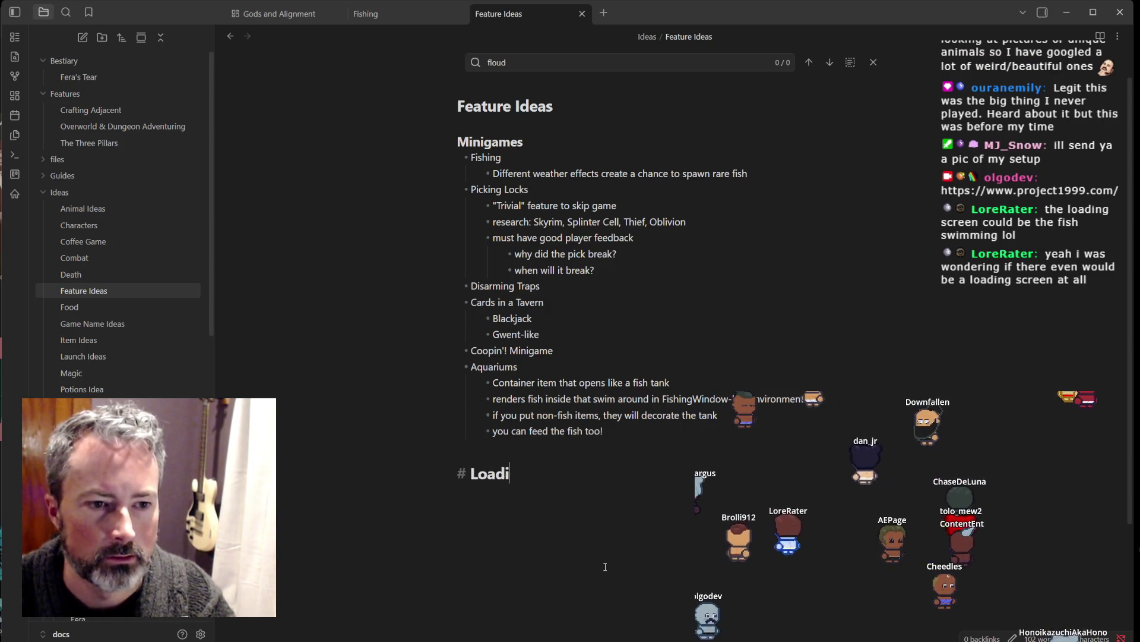
Step: Let the Loading heading render, then extend it with the word 'Screen'
left_click(465, 132)
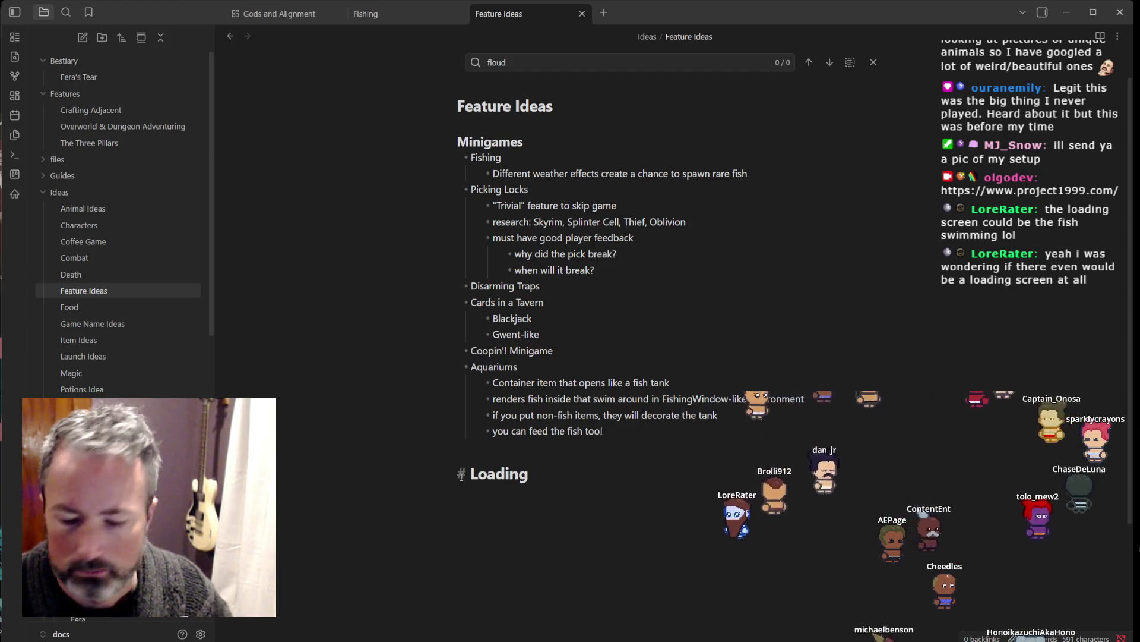
left_click(519, 487)
left_click(553, 473)
type("Screen is fish swimming")
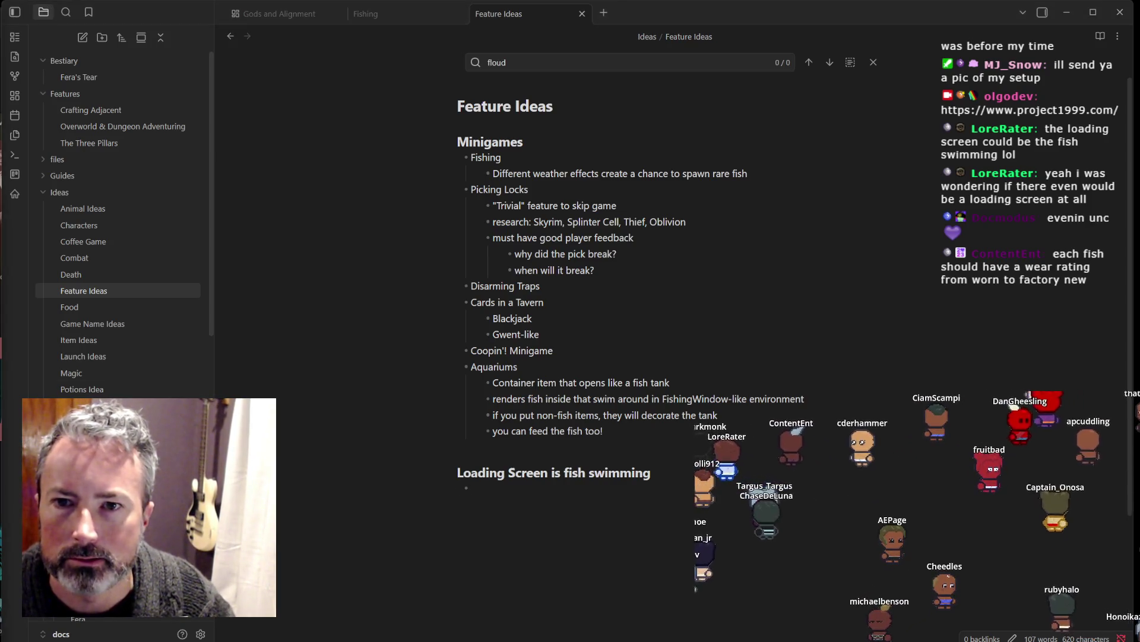
Step: Paste the viewer's 'the loading screen could be the fish swimming lol' suggestion into the empty bullet, then bring up the mirroring receiver
left_click(528, 489)
key("ctrl+v")
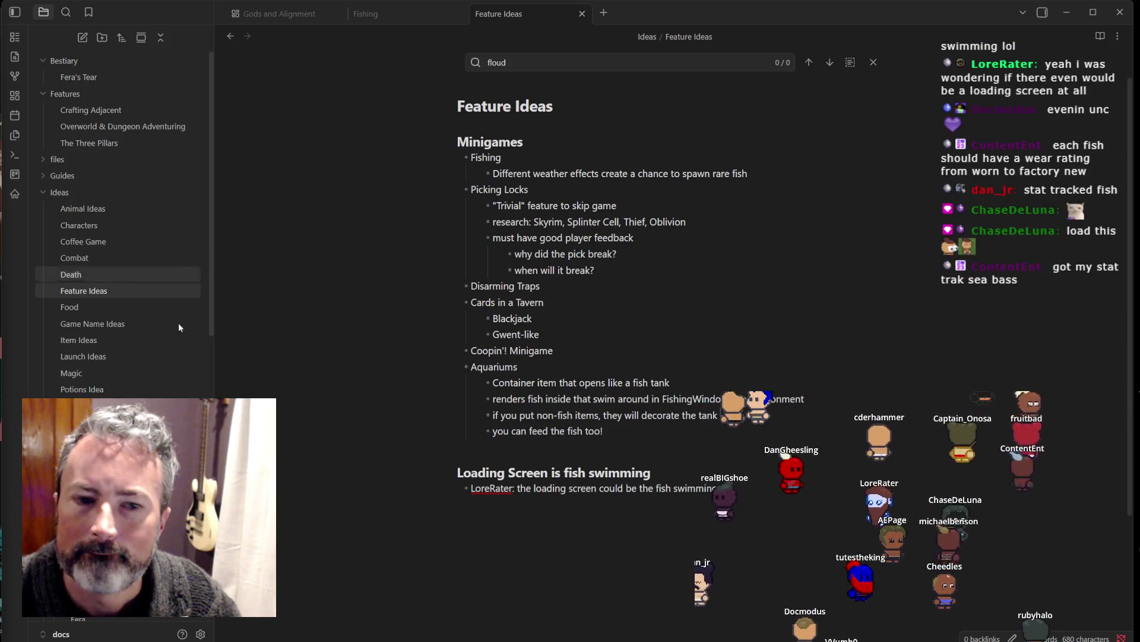
mouse_move(601, 639)
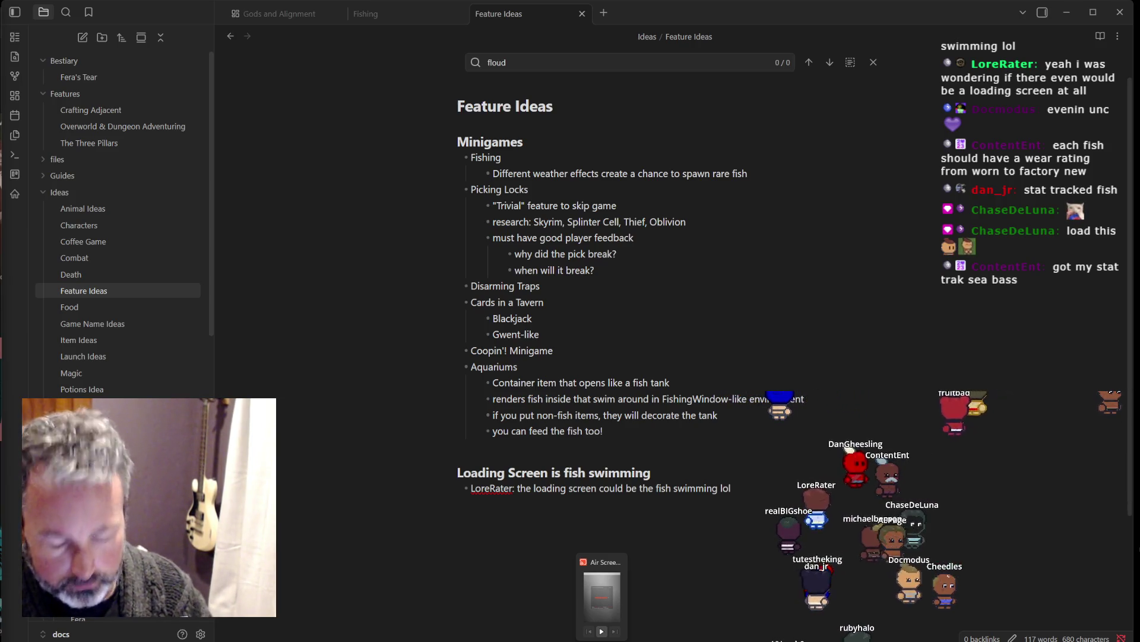
left_click(602, 639)
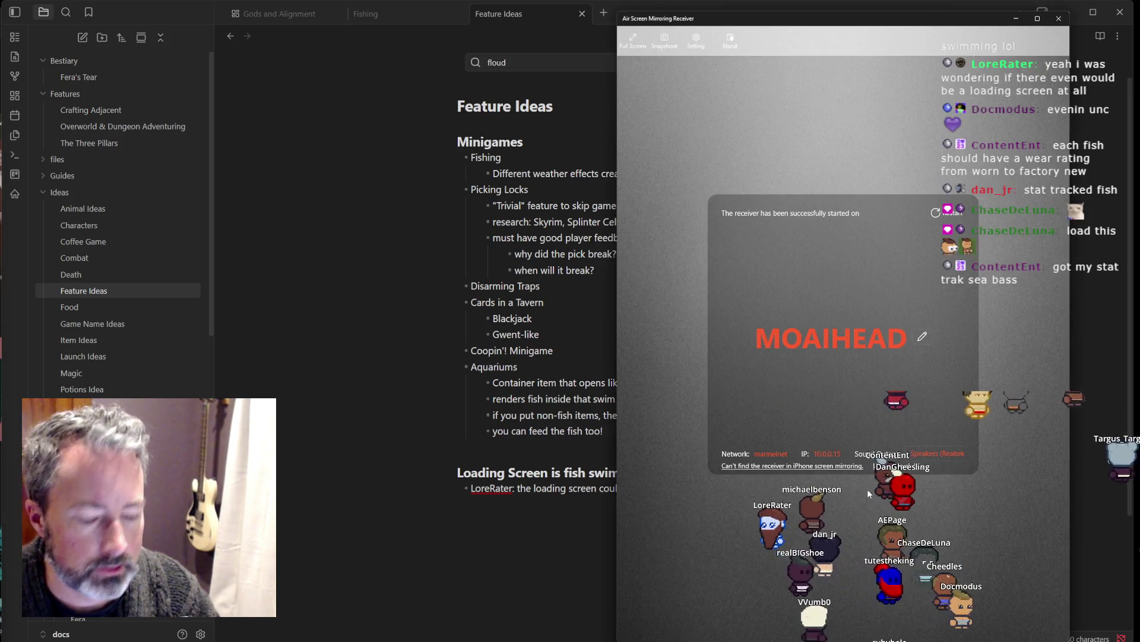
Step: Bring Obsidian's Feature Ideas note back in front of the mirroring receiver
left_click(585, 579)
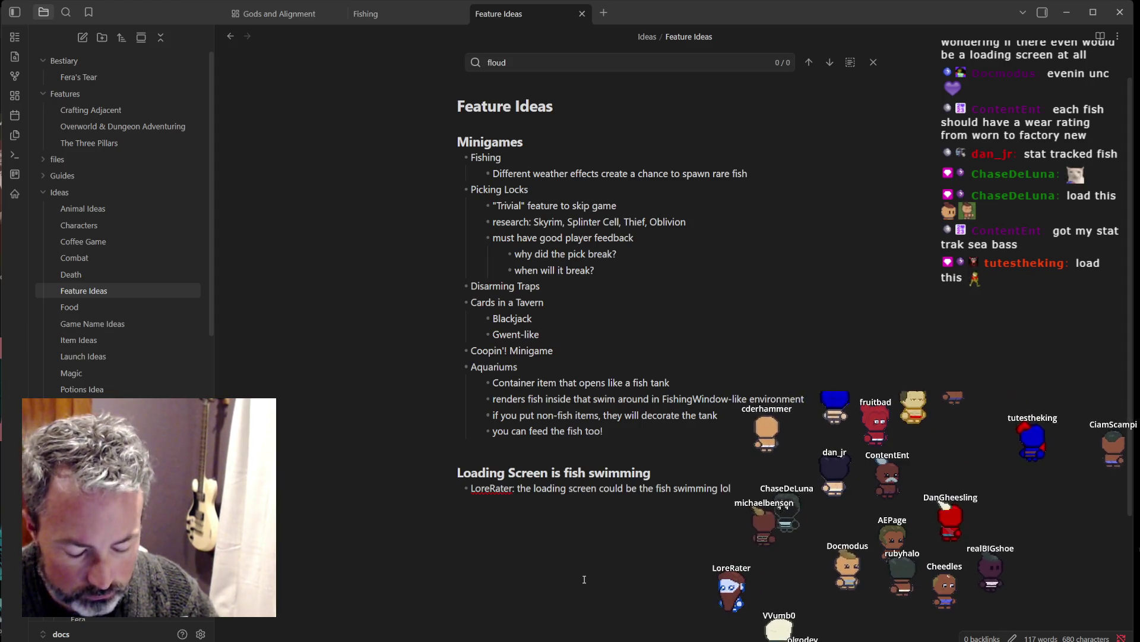
Step: Return to the mirrored pixel-art fish drawing, then switch to Firefox's Darkpaw Games Desk Mats page
mouse_move(602, 641)
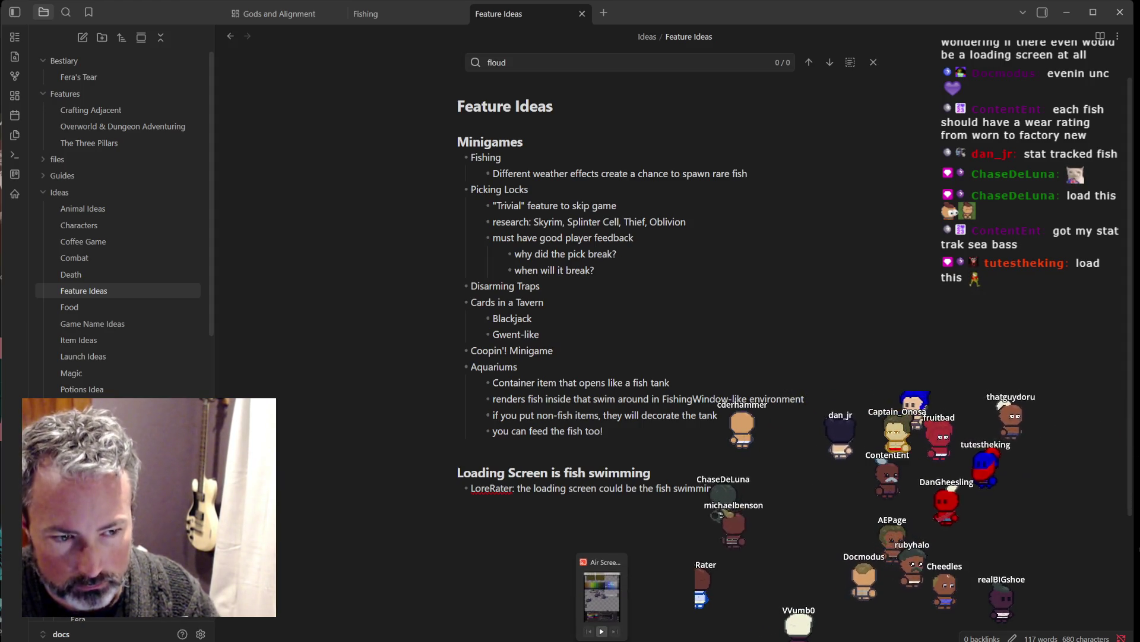
left_click(602, 596)
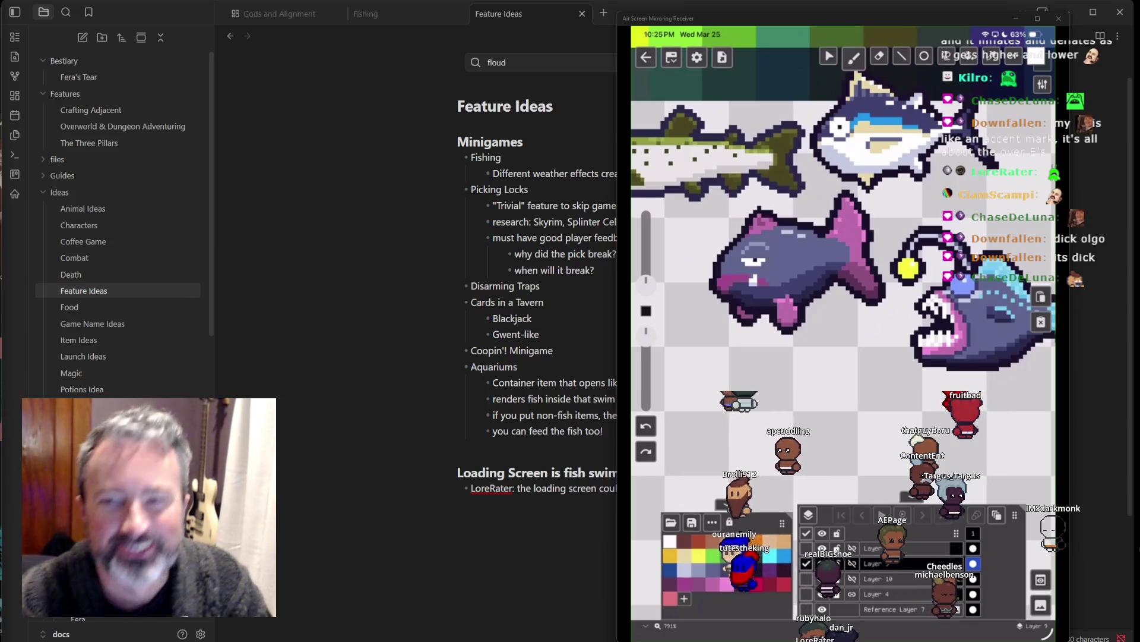
mouse_move(727, 413)
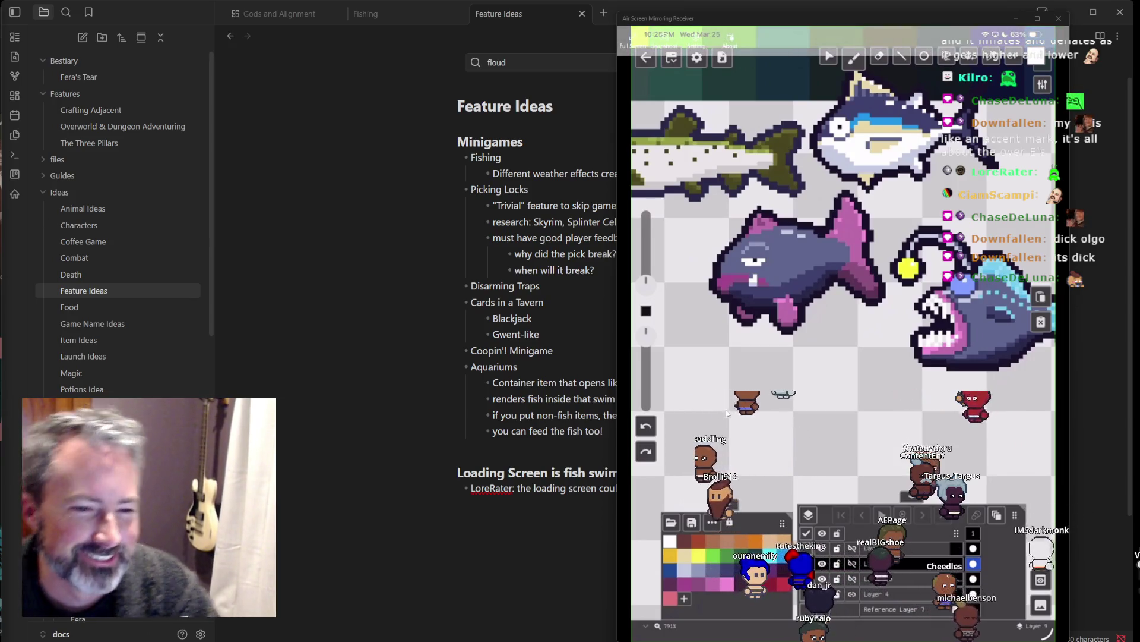
key("alt+Tab")
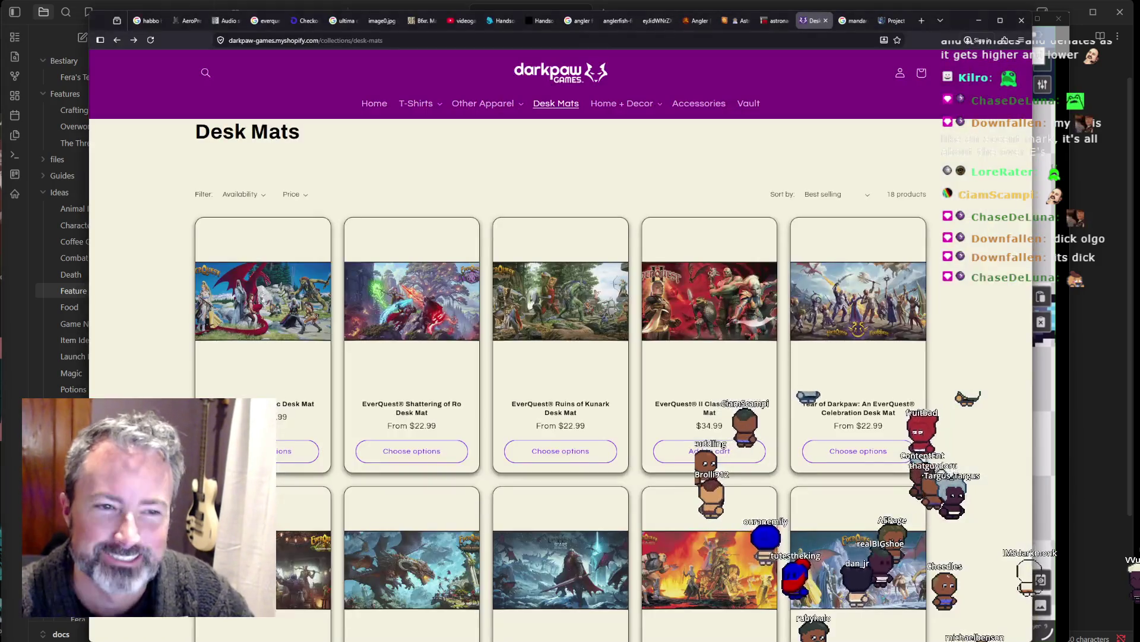
Step: Replace the mandarin dragonet search with blobfish and show Google's image results
left_click(851, 21)
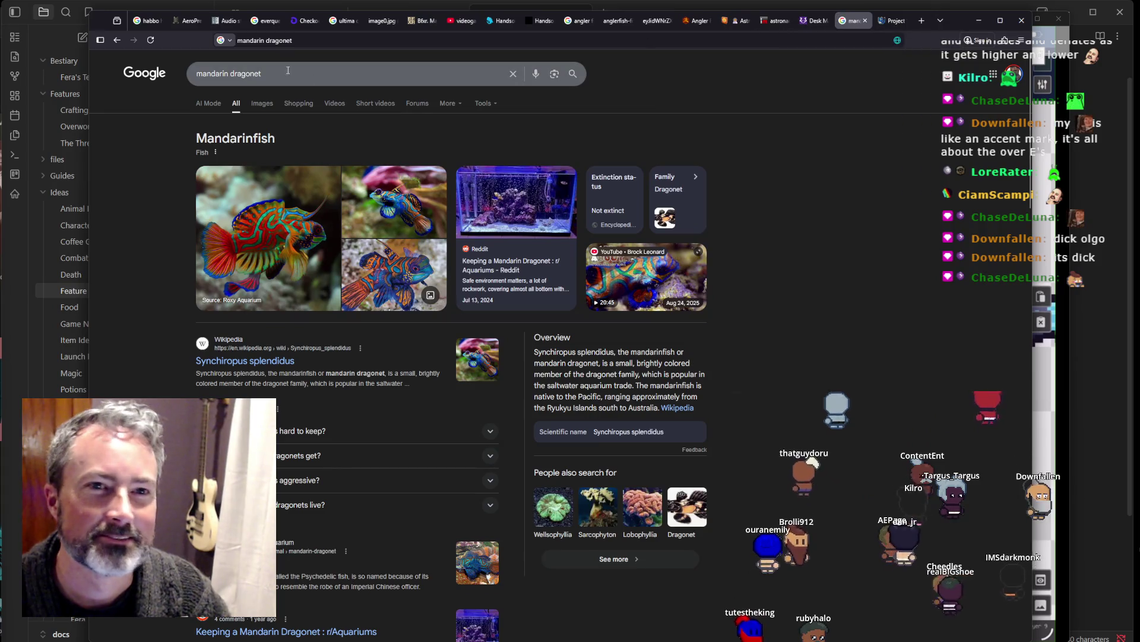
left_click(356, 74)
type("blobfish")
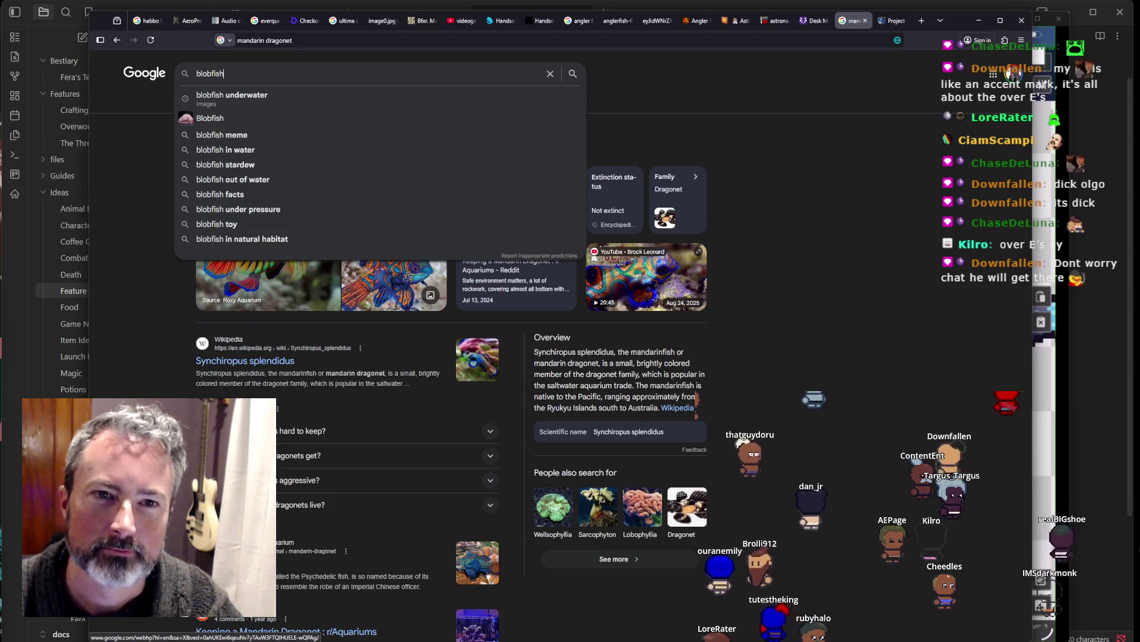
key("Down")
key("Down")
key("Return")
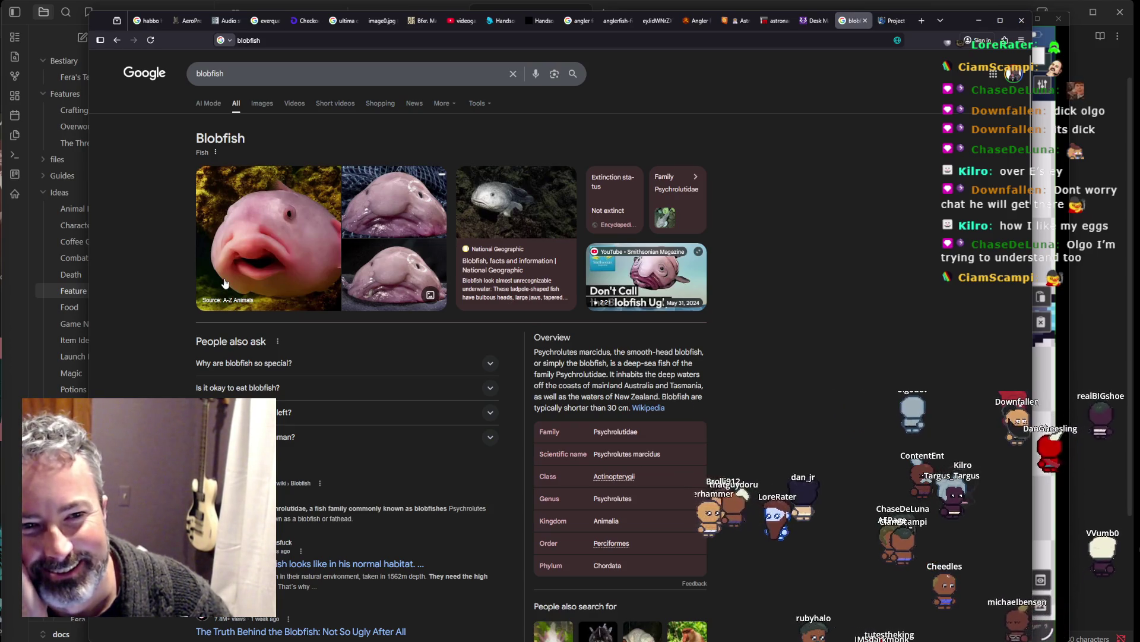
left_click(264, 105)
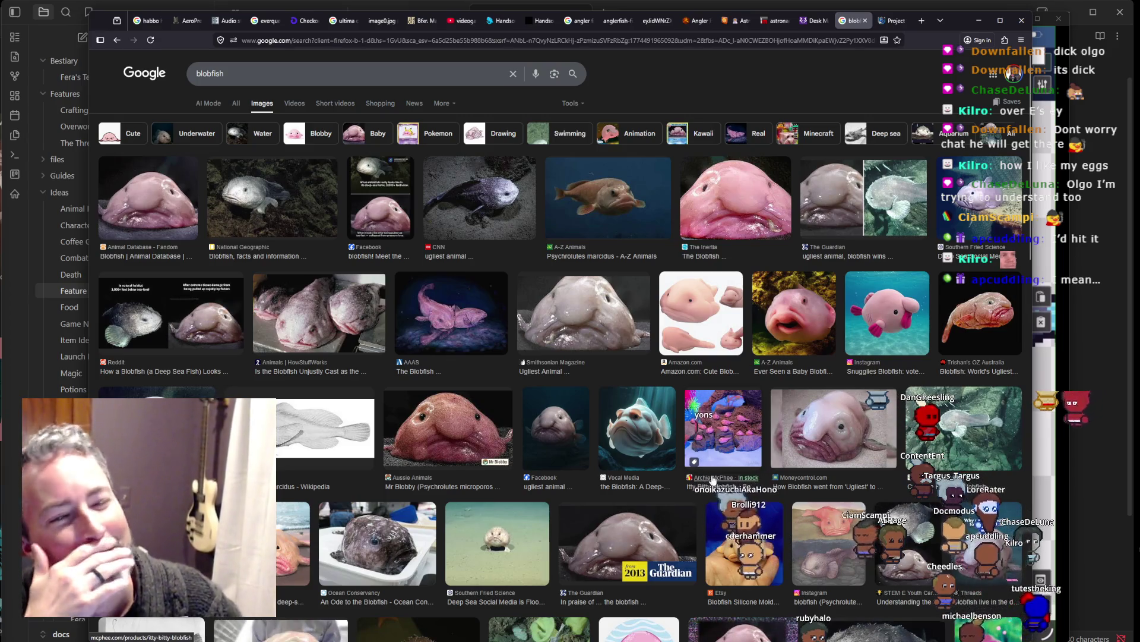
Step: Preview blobfish images in turn: the video result, the silicone mold, then the Vocal Media picture
scroll(550, 463, "down", 3)
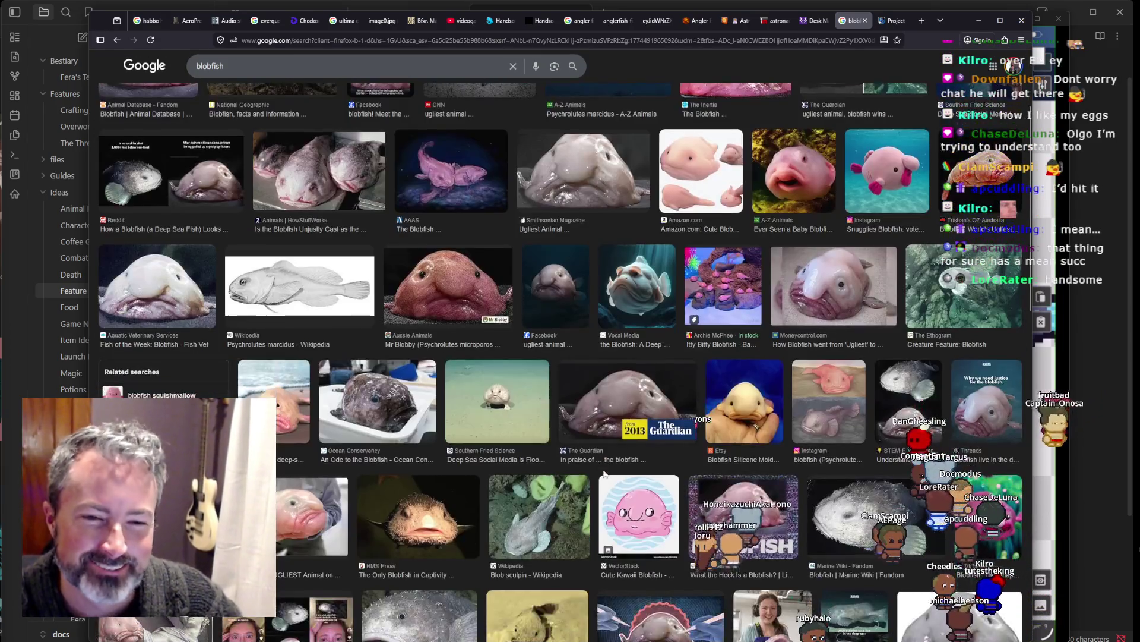
left_click(660, 619)
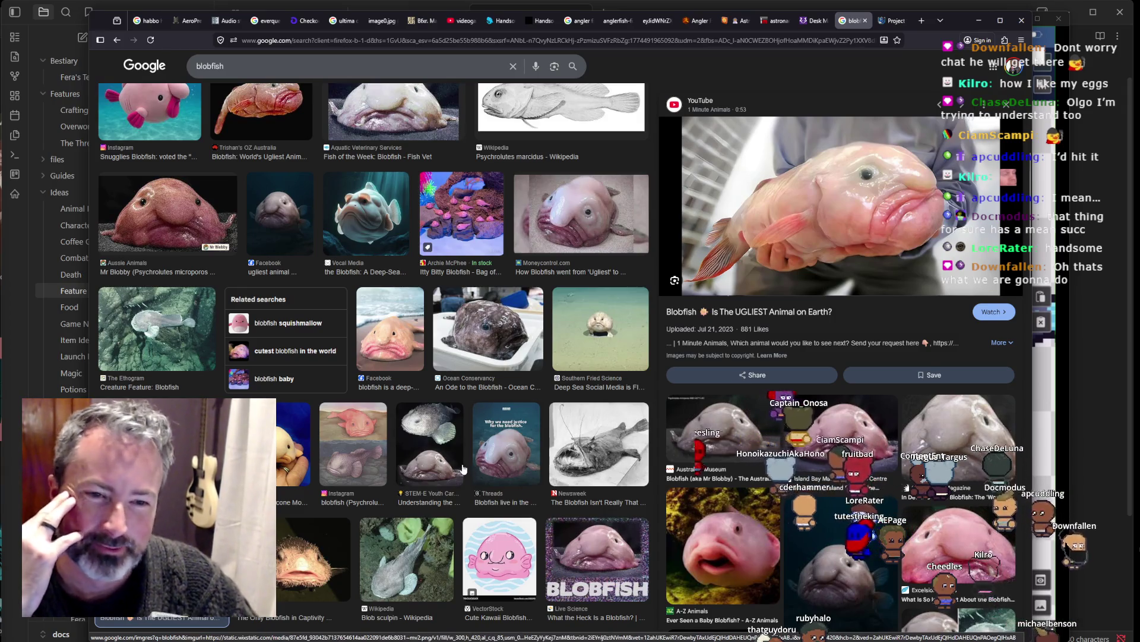
left_click(287, 474)
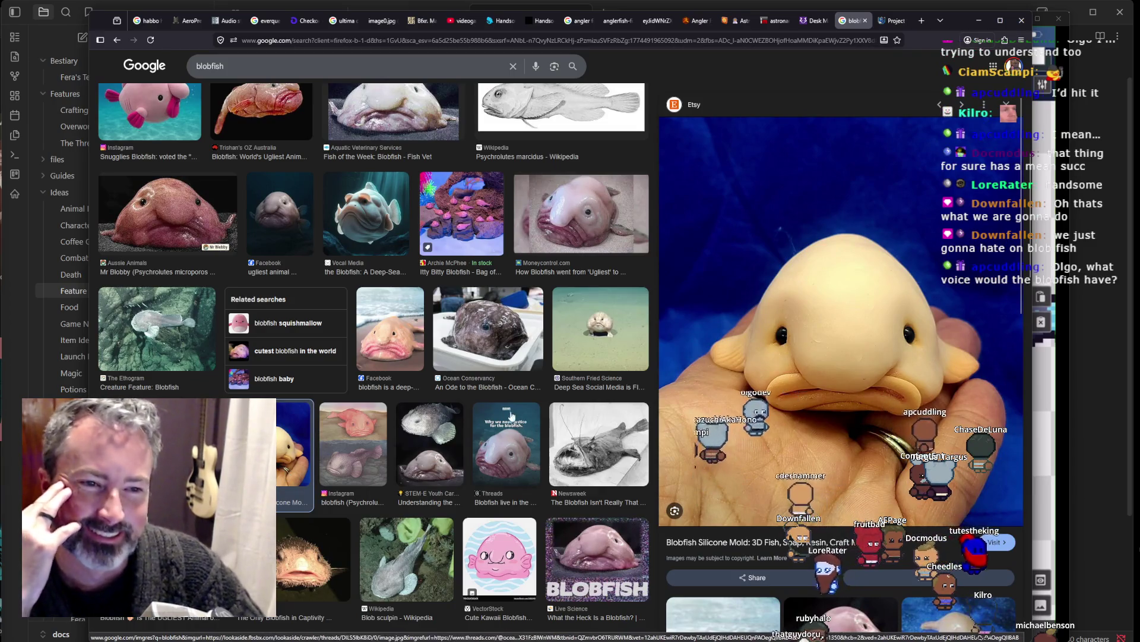
scroll(615, 280, "up", 2)
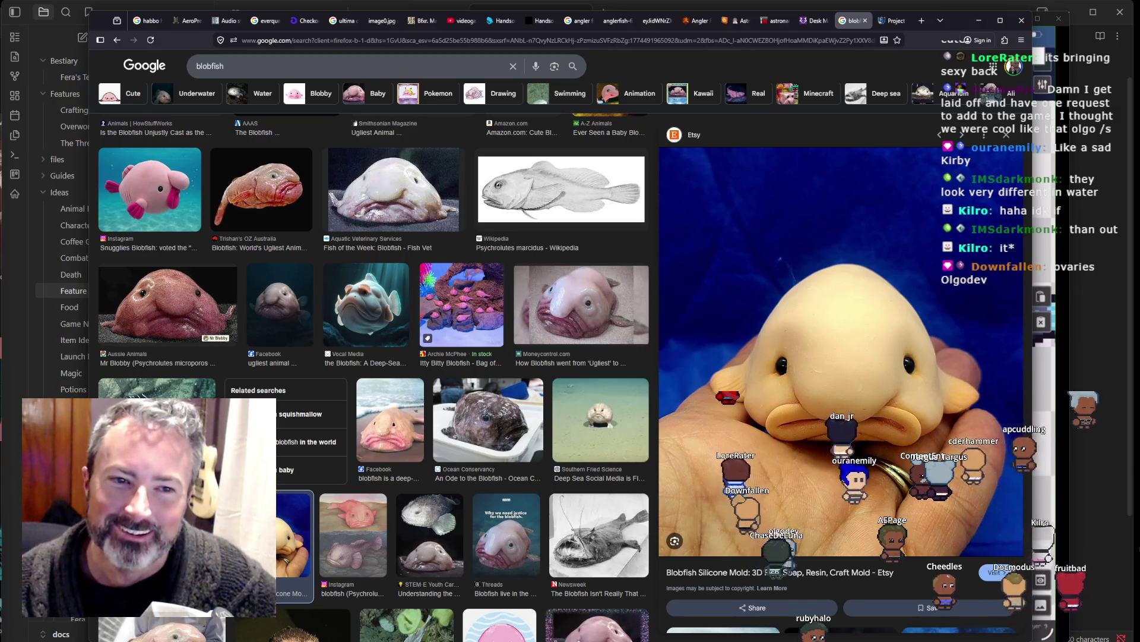
left_click(380, 304)
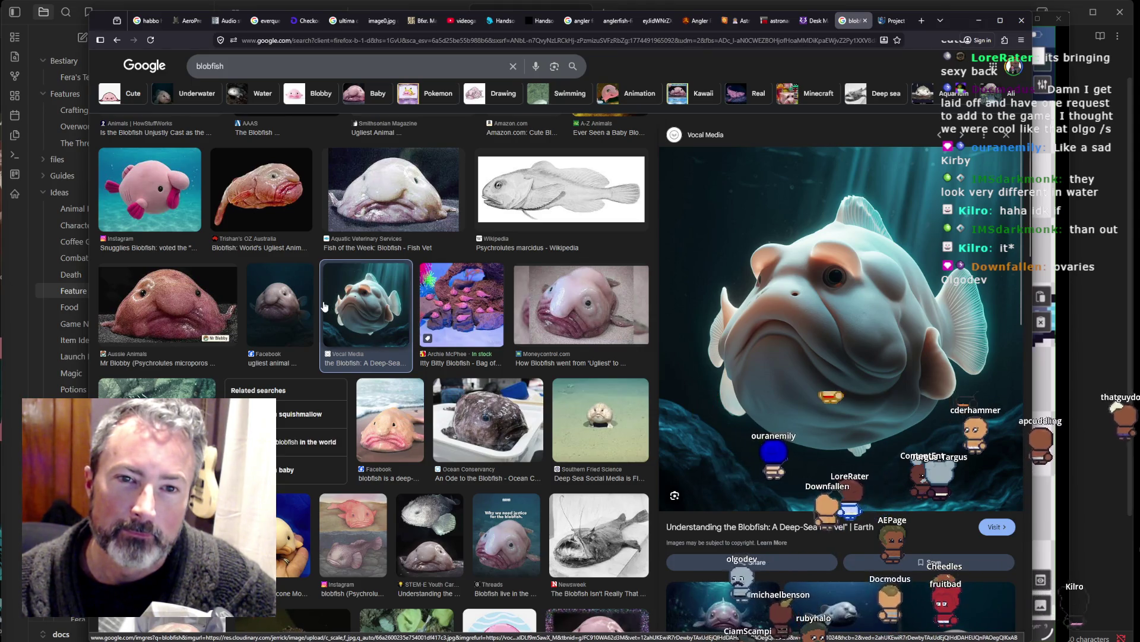
Step: Preview the pink blobfish plush picture, then paste the shared Reddit image link into a new tab
left_click(144, 207)
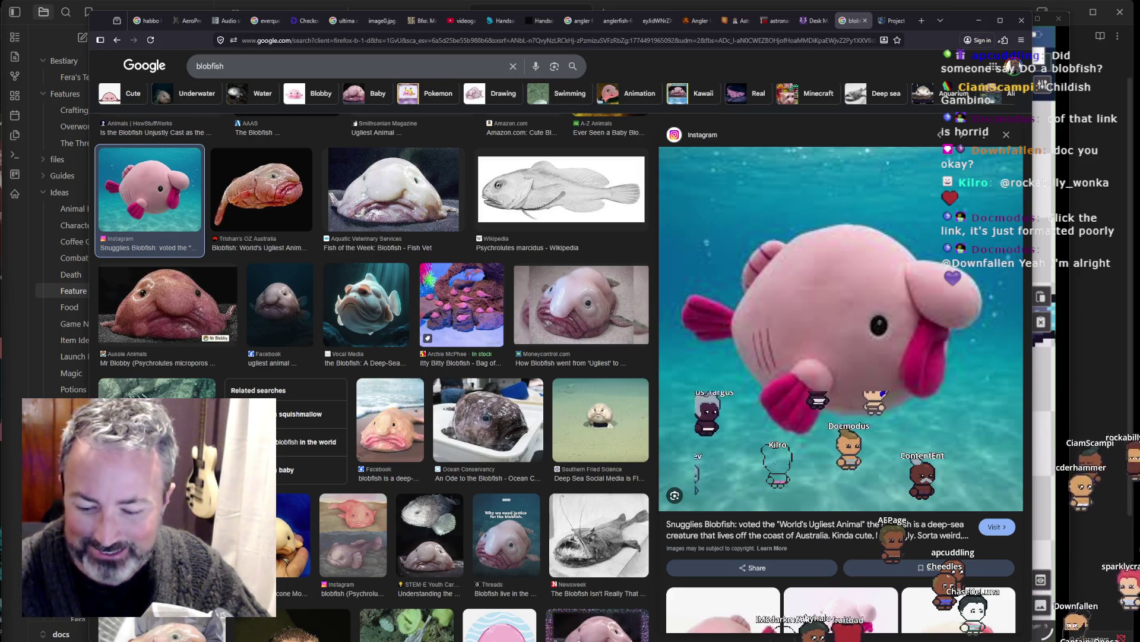
left_click(924, 20)
type("https://www.reddit.com/media?url=https%3A%2F%2Fpreview.redd.it%2Fthere-is-this-fish-called-a-dongfish-and-yeah-read-the-v0-sm18wczfa2id1.jpeg%3Fauto%3Dwebp%26s%3D3f8ba2617b772940f12f5370f8b8b9bbbc3d71fc")
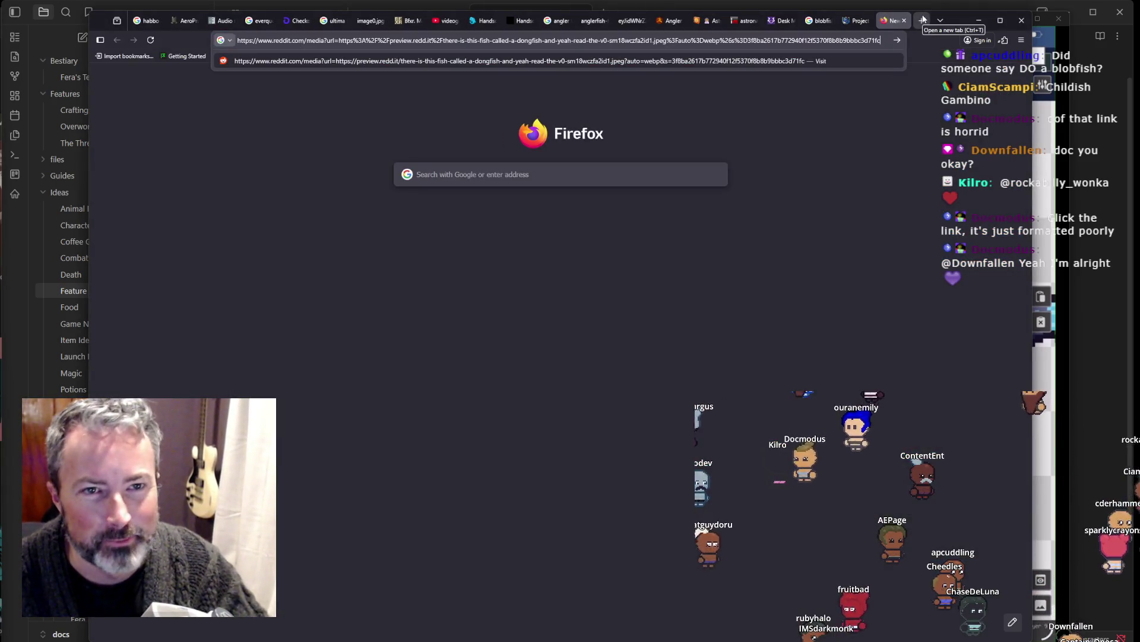
Step: Load the Reddit dongfish image post, then close its tab to return to the blobfish results
key("Return")
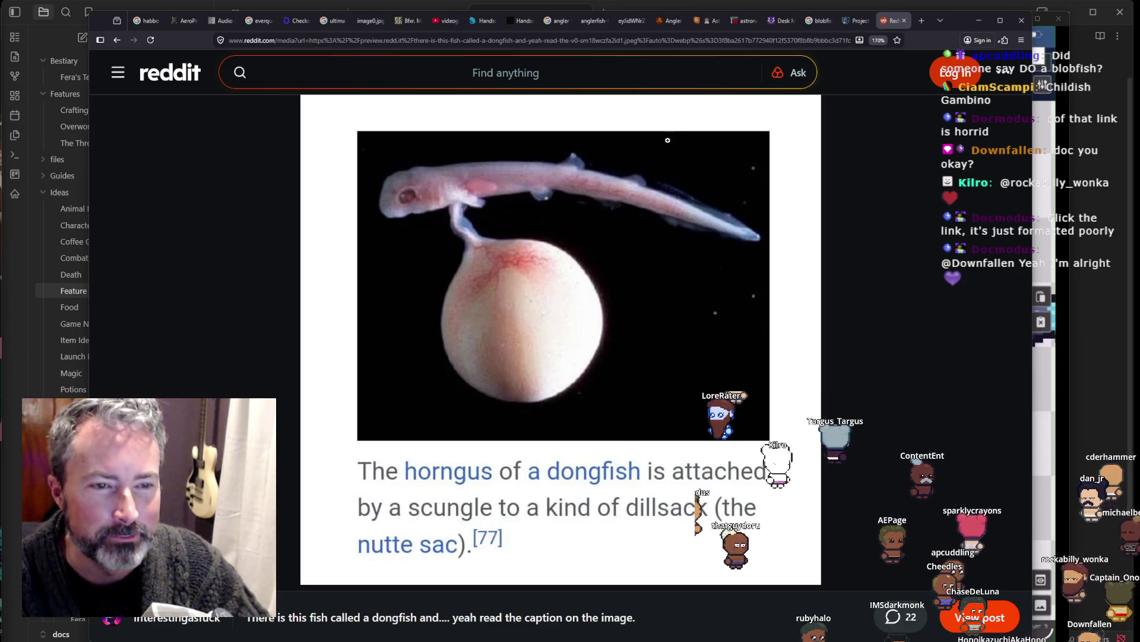
left_click(904, 23)
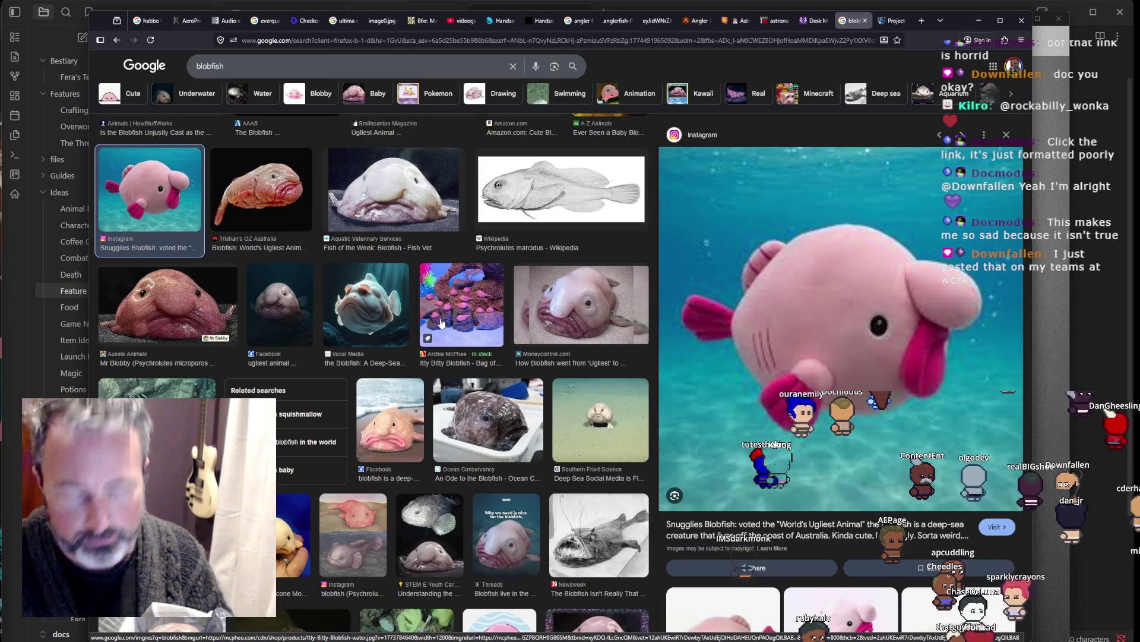
Step: Narrow the browser, preview the YouTube blobfish and Monterey Bay blob sculpin pictures, then open Obsidian's Fishing note
mouse_move(1034, 321)
left_mouse_down()
mouse_move(689, 344)
mouse_move(617, 361)
mouse_move(1010, 369)
left_mouse_up()
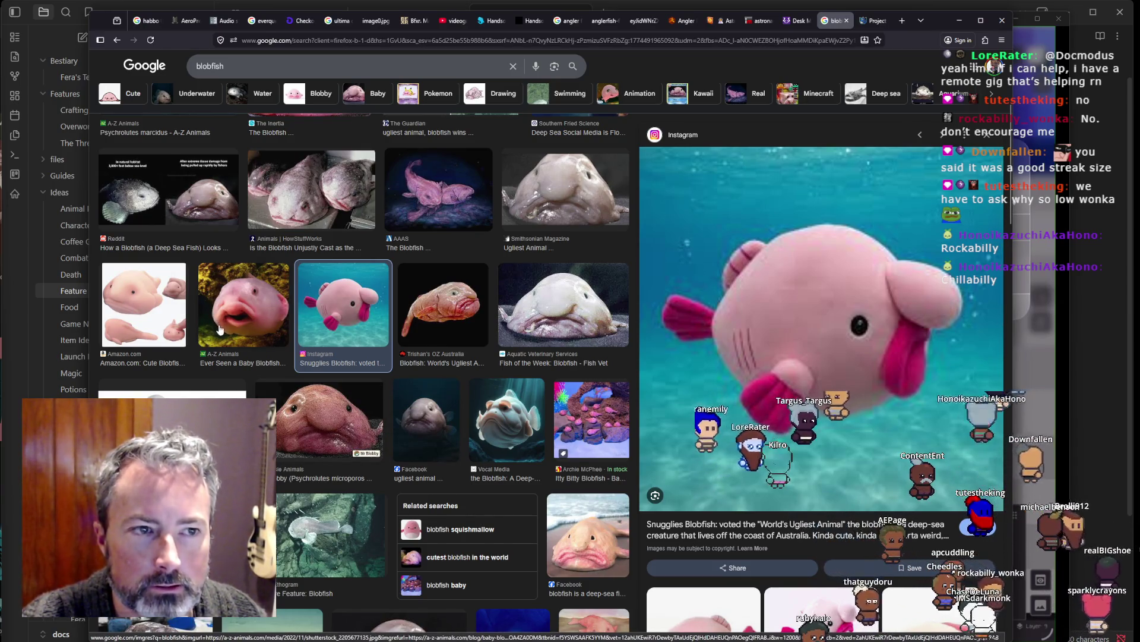
scroll(220, 330, "down", 5)
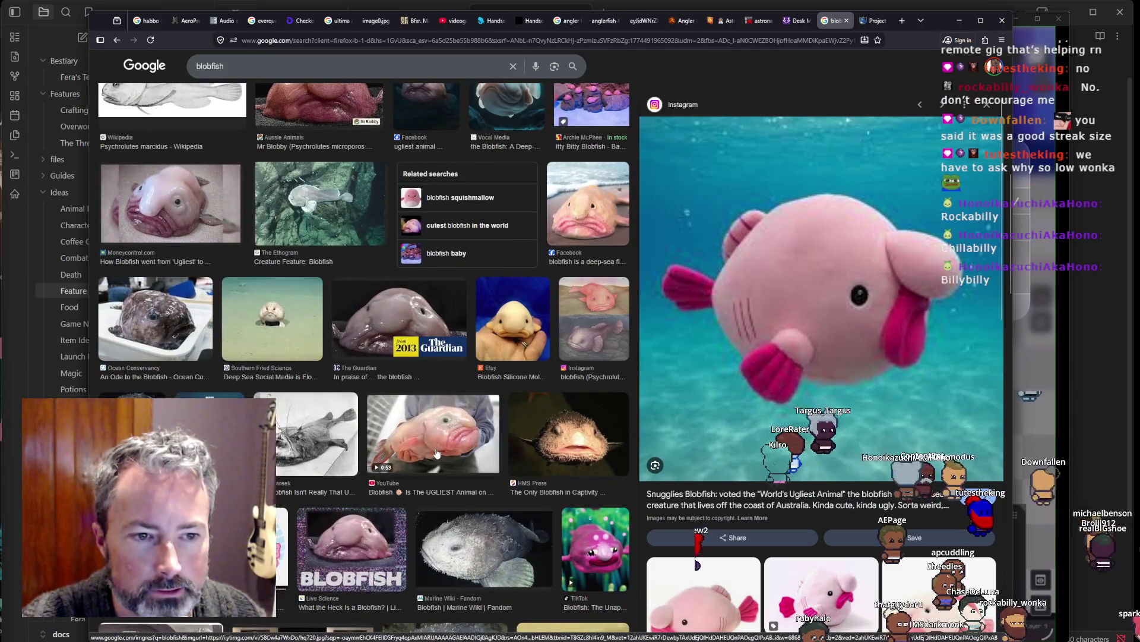
left_click(436, 453)
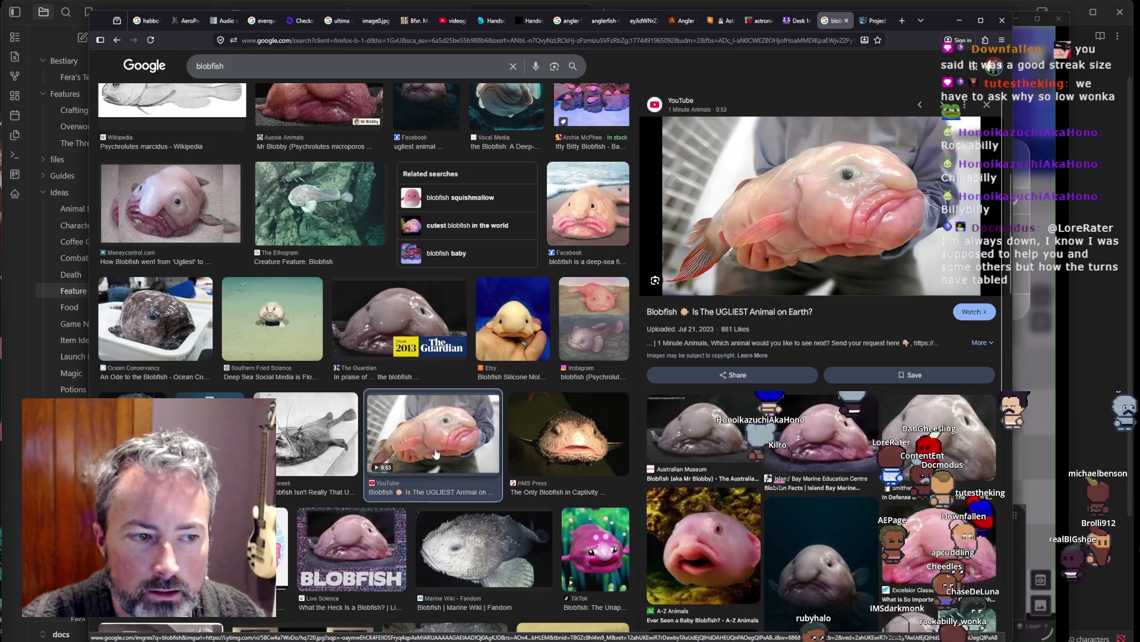
scroll(436, 453, "down", 4)
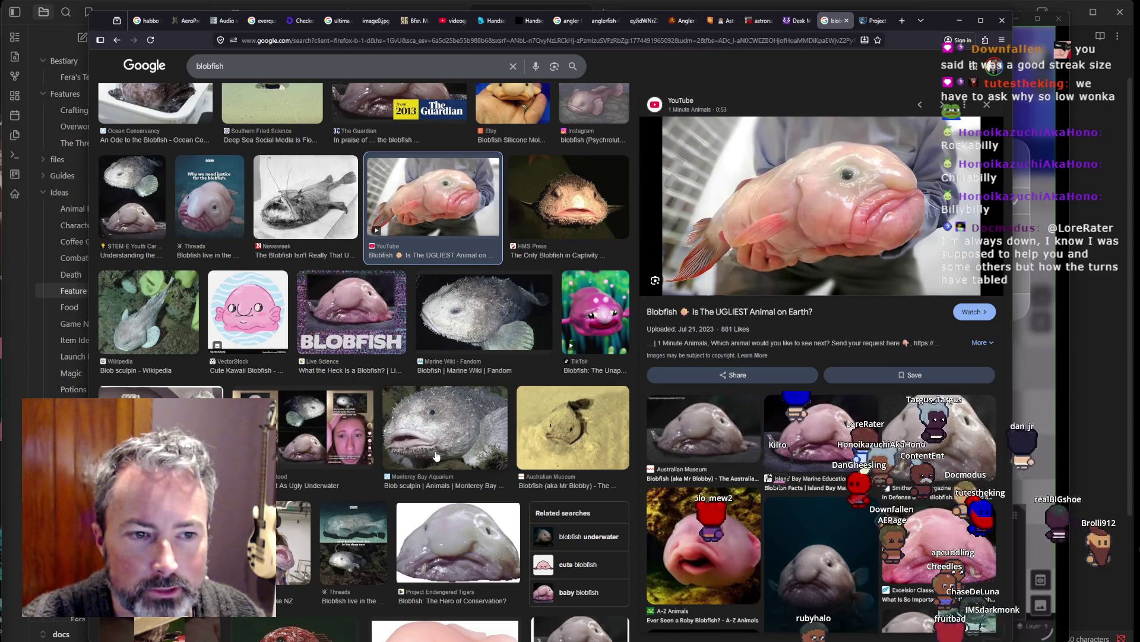
left_click(438, 442)
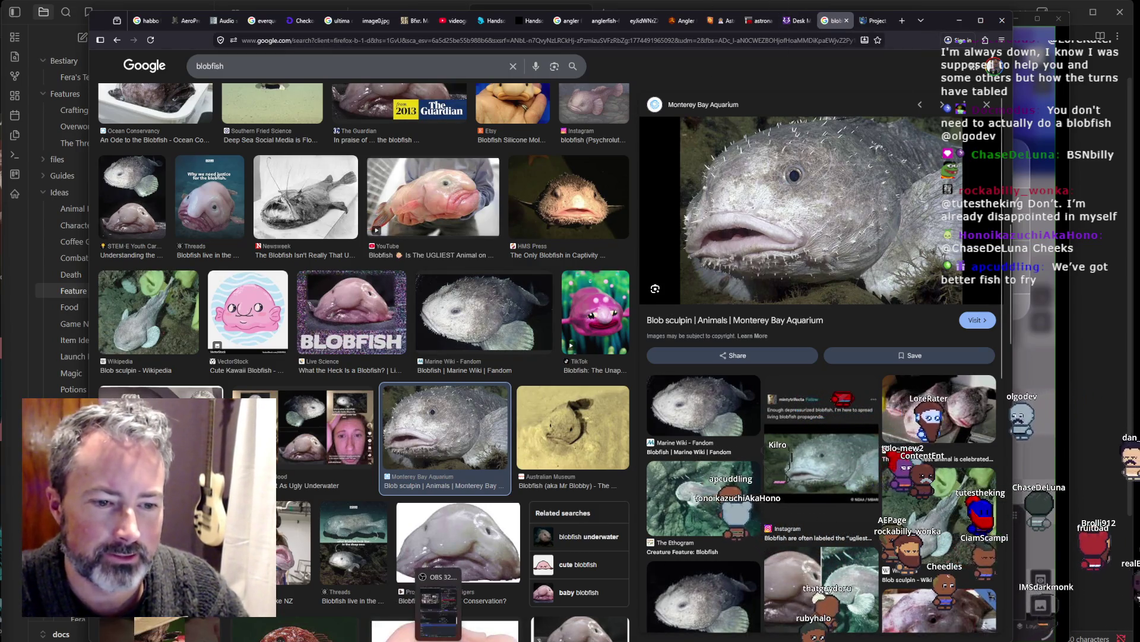
key("alt+Tab")
left_click(386, 15)
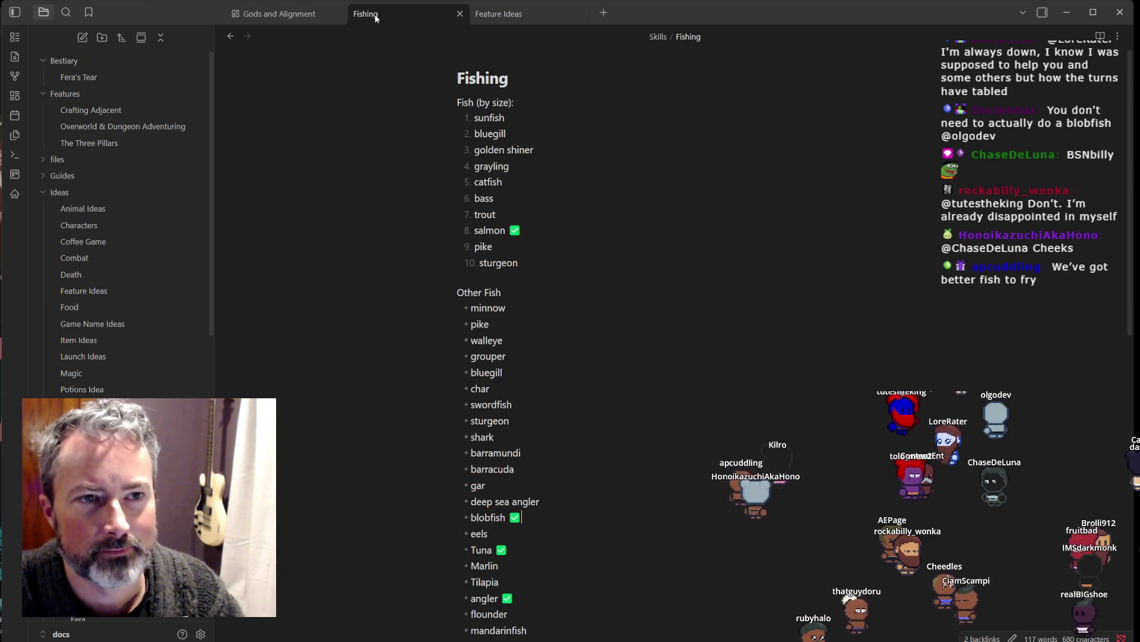
Step: Check golden shiner's place among bluegill, bass and trout, then select Firefox's old blobfish query
left_click(531, 136)
left_click(509, 196)
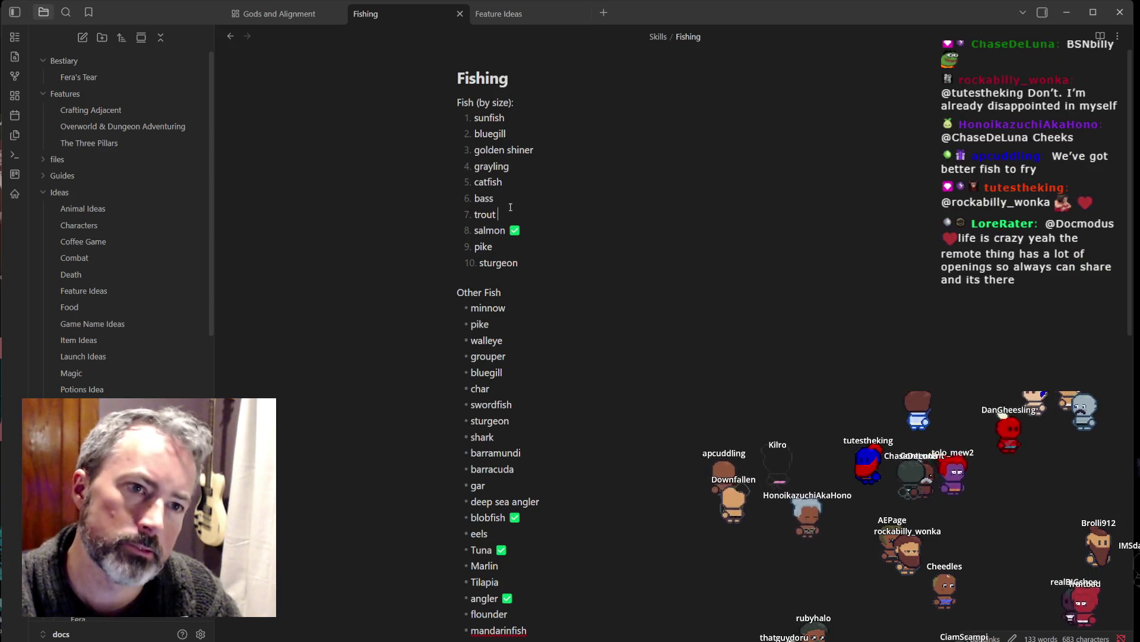
left_click(511, 212)
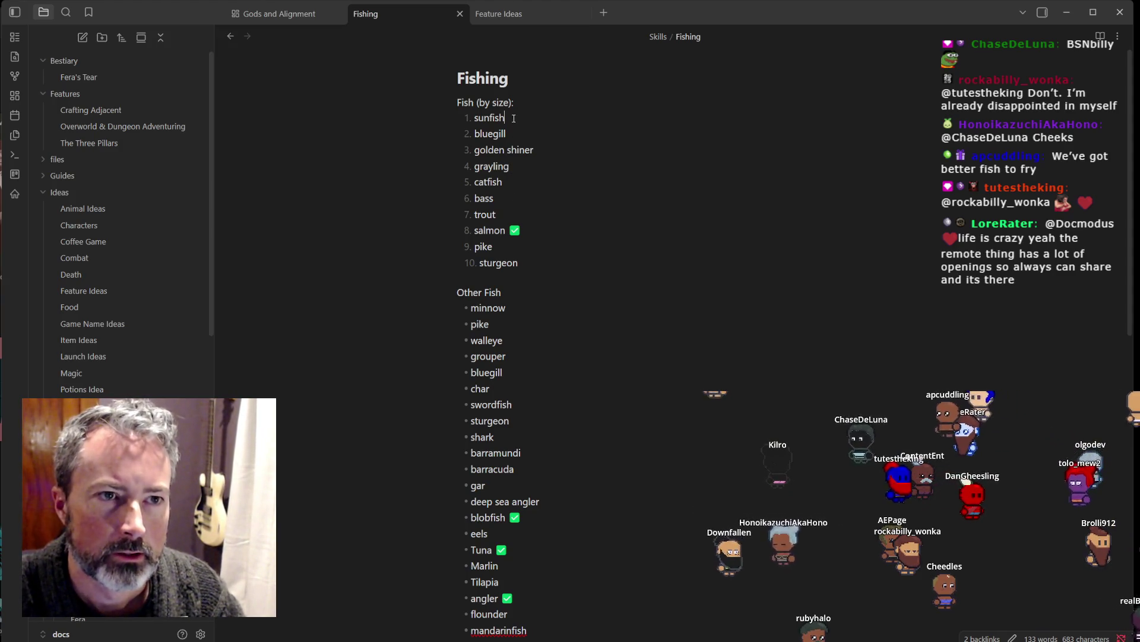
key("Up")
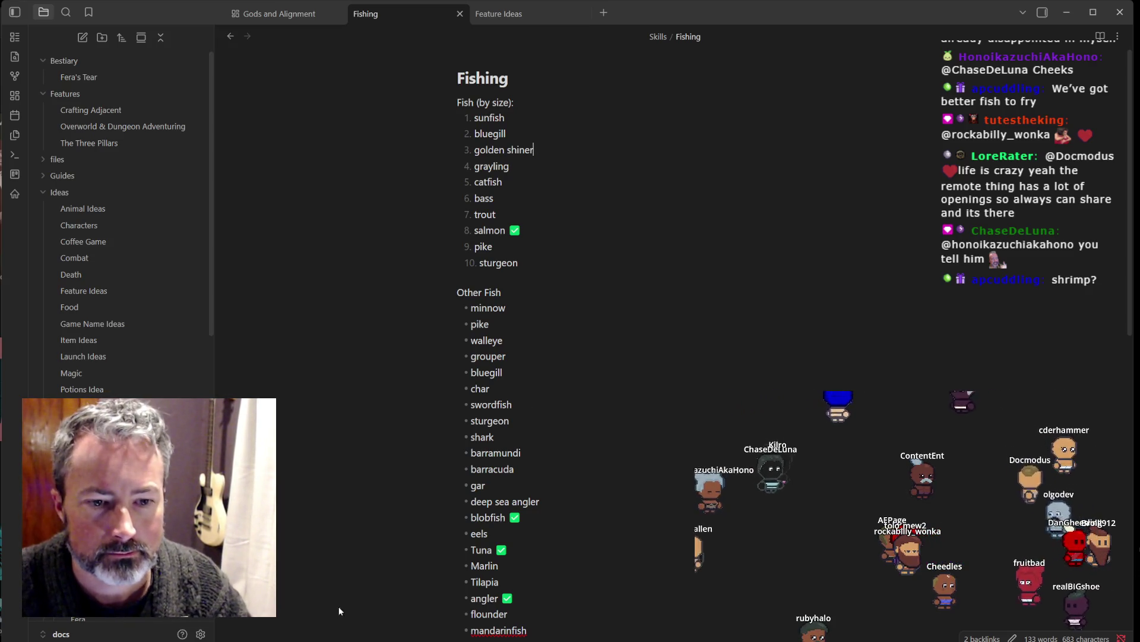
key("alt+Tab")
triple_click(404, 66)
Step: Search Google Images for 'golden shiner fish'
type("golden shiner fish")
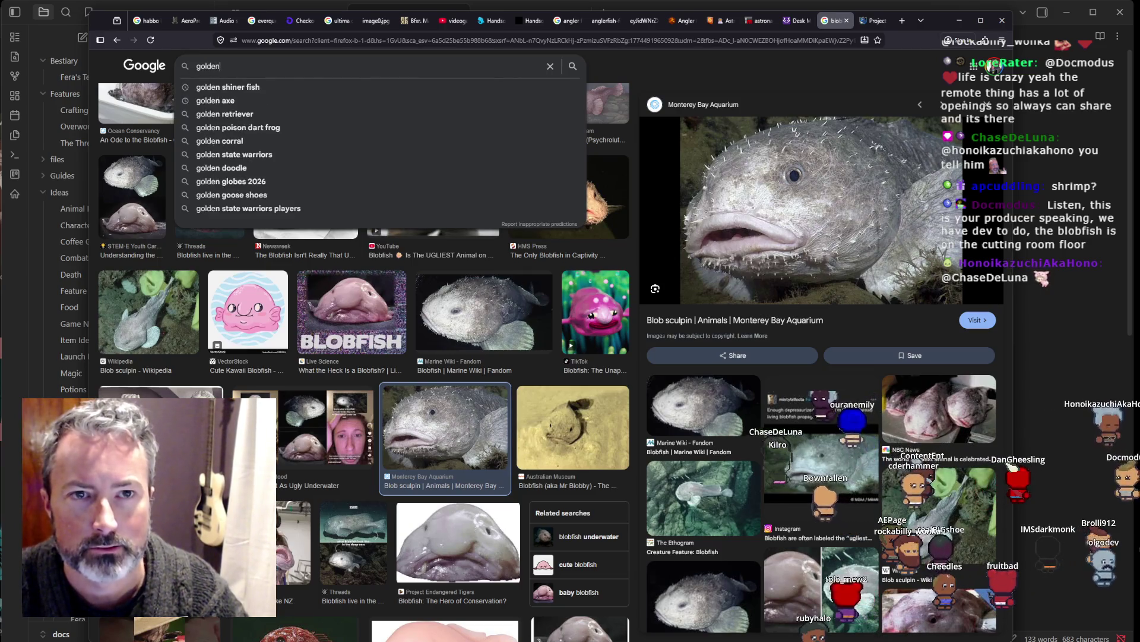
key("Return")
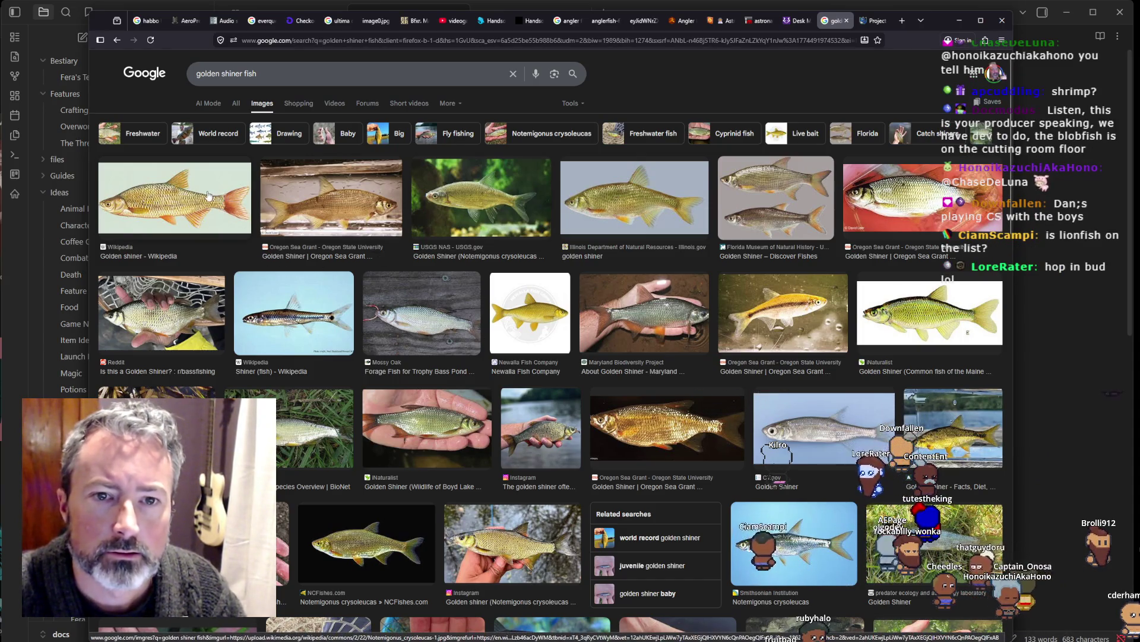
Step: Open the Wikipedia golden shiner picture full-size in a new tab, with the browser shrunk to the left half
left_click(208, 195)
right_click(754, 231)
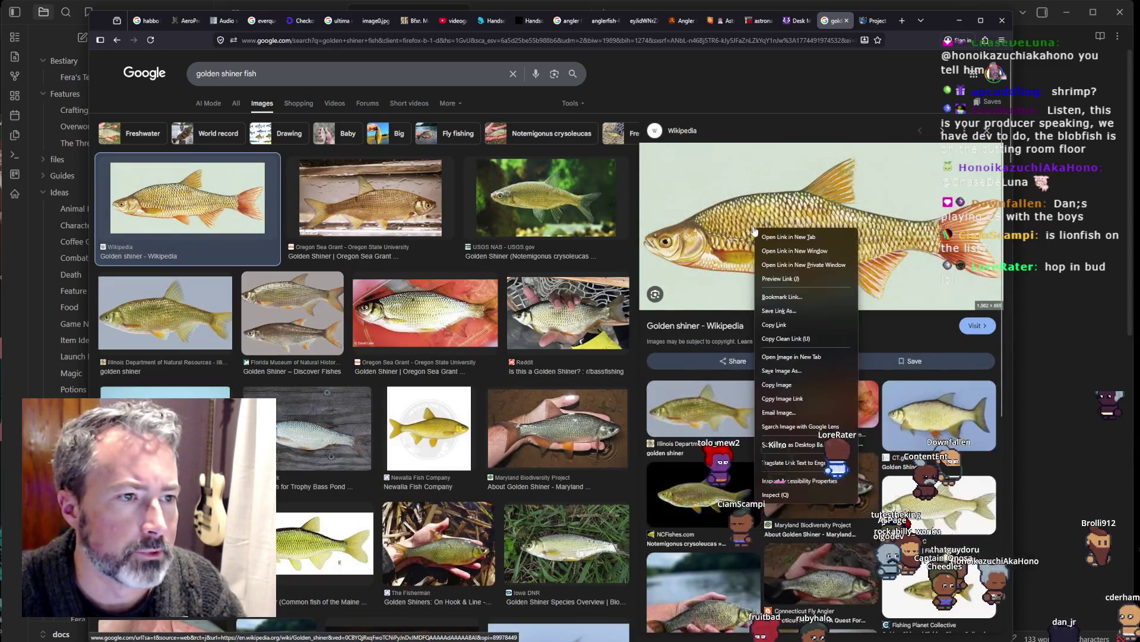
left_click(800, 426)
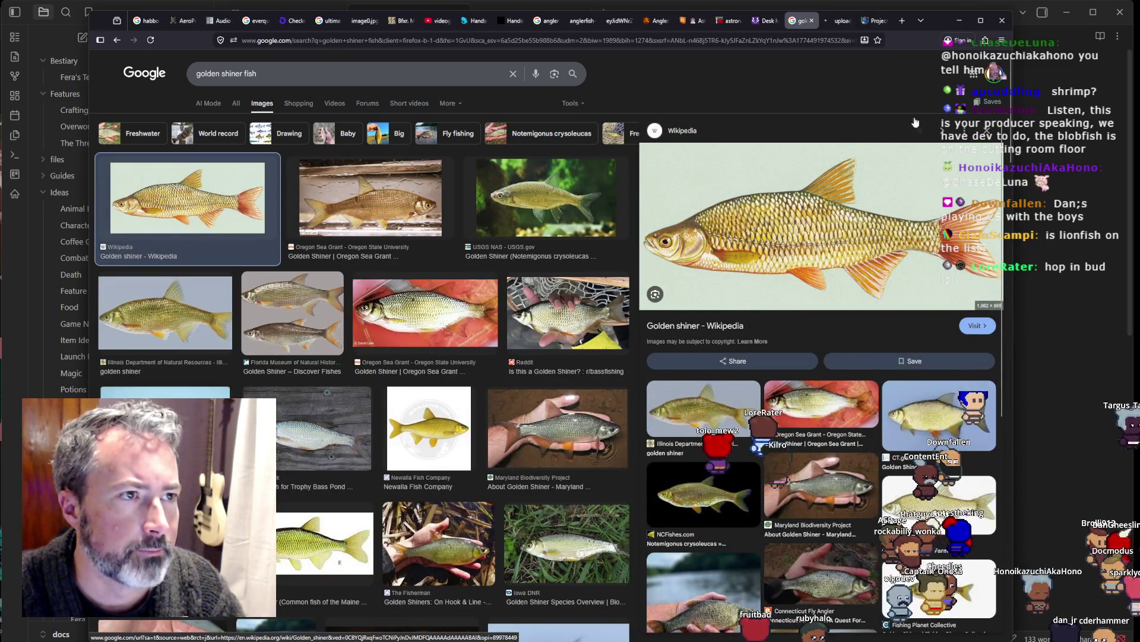
key("ctrl+Tab")
mouse_move(1015, 289)
left_mouse_down()
mouse_move(591, 294)
mouse_move(610, 291)
left_mouse_up()
key("alt+Tab")
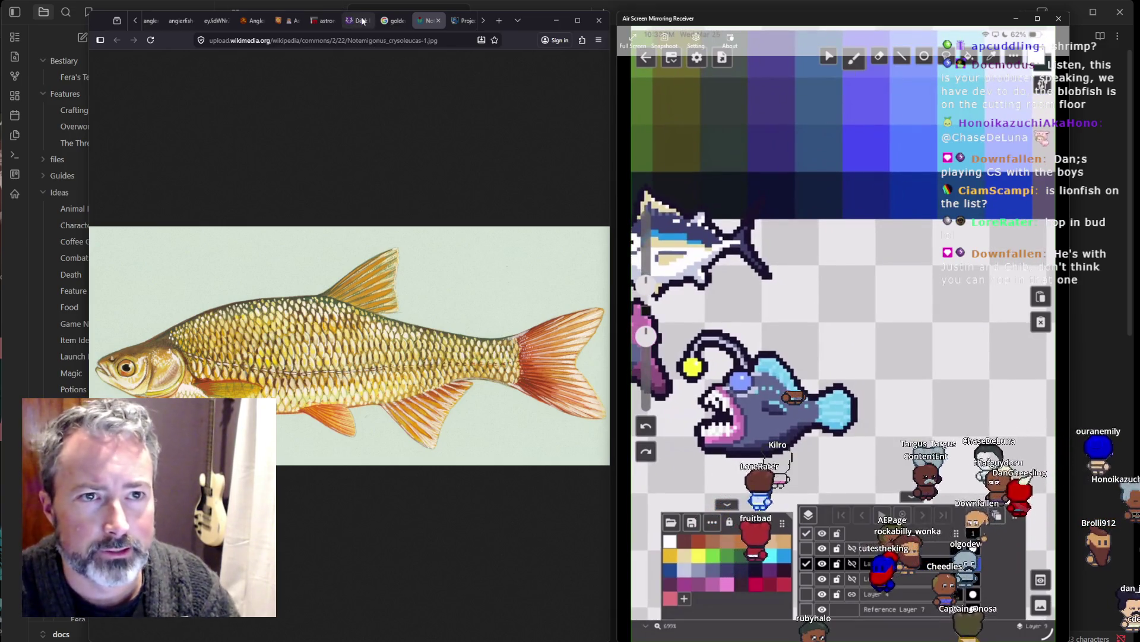
Step: Browse the golden shiner image results and large Wikimedia picture, then return to the Fishing note
left_click(389, 22)
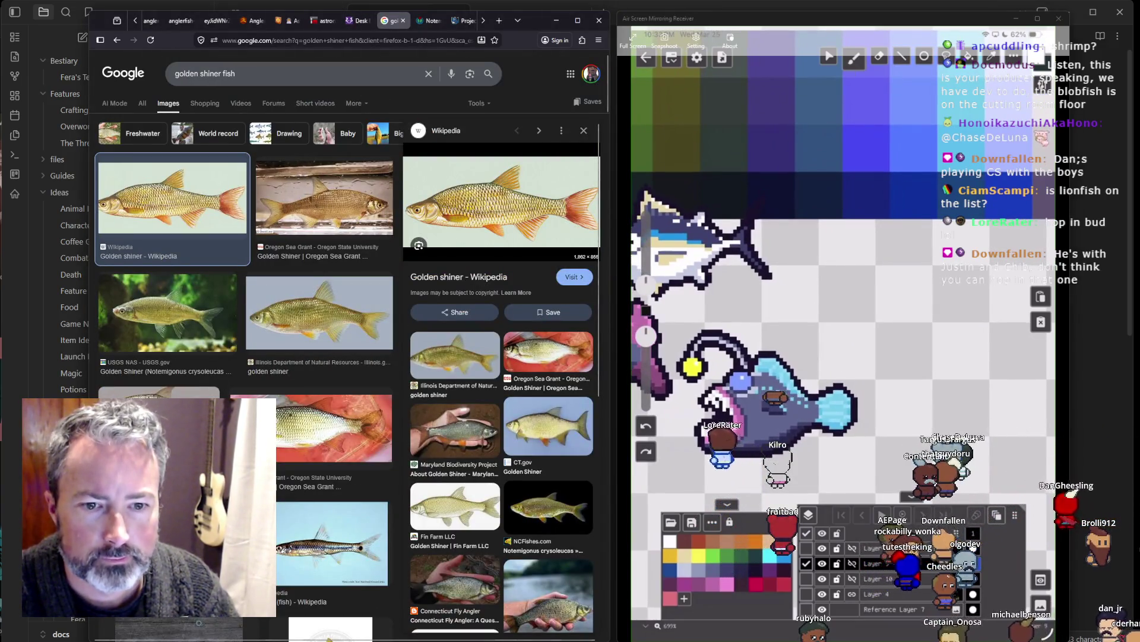
scroll(443, 418, "down", 3)
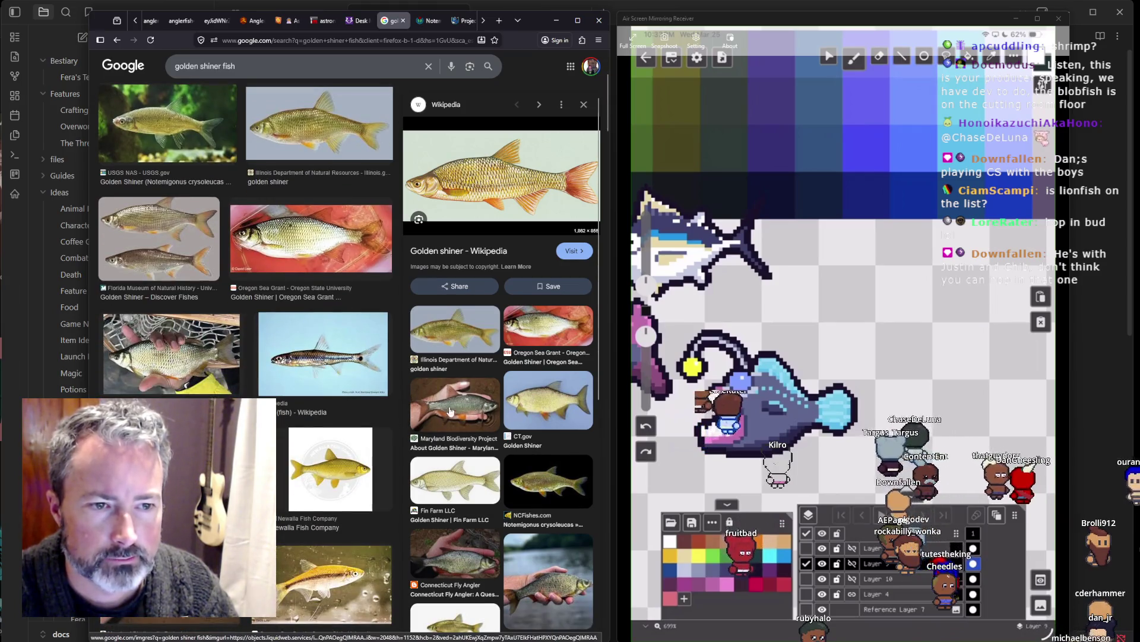
left_click(427, 21)
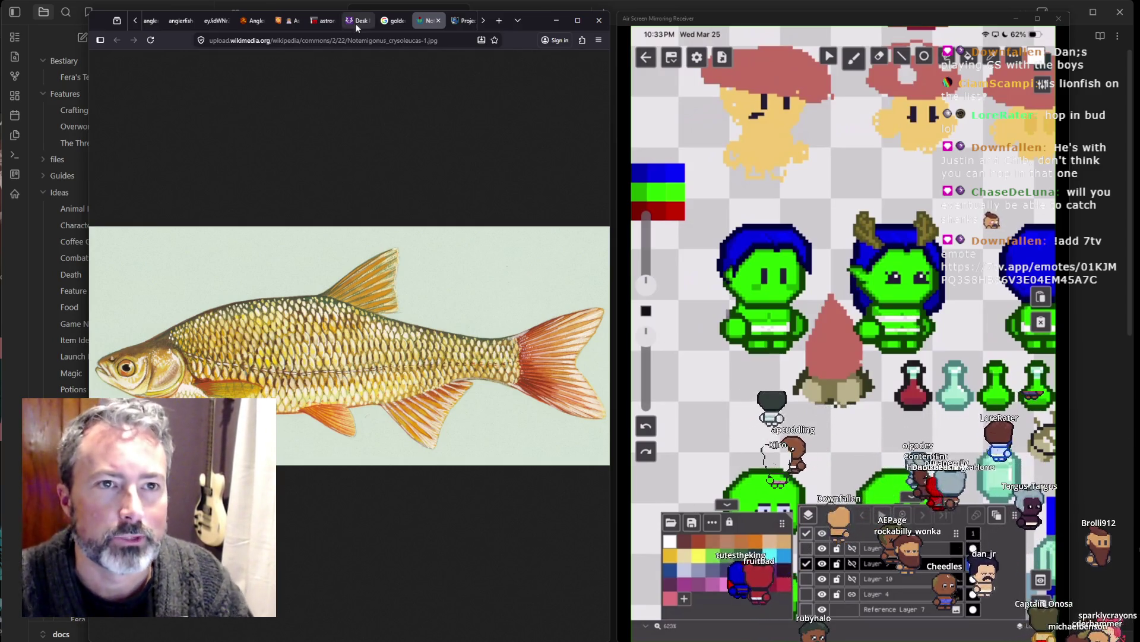
key("alt+Tab")
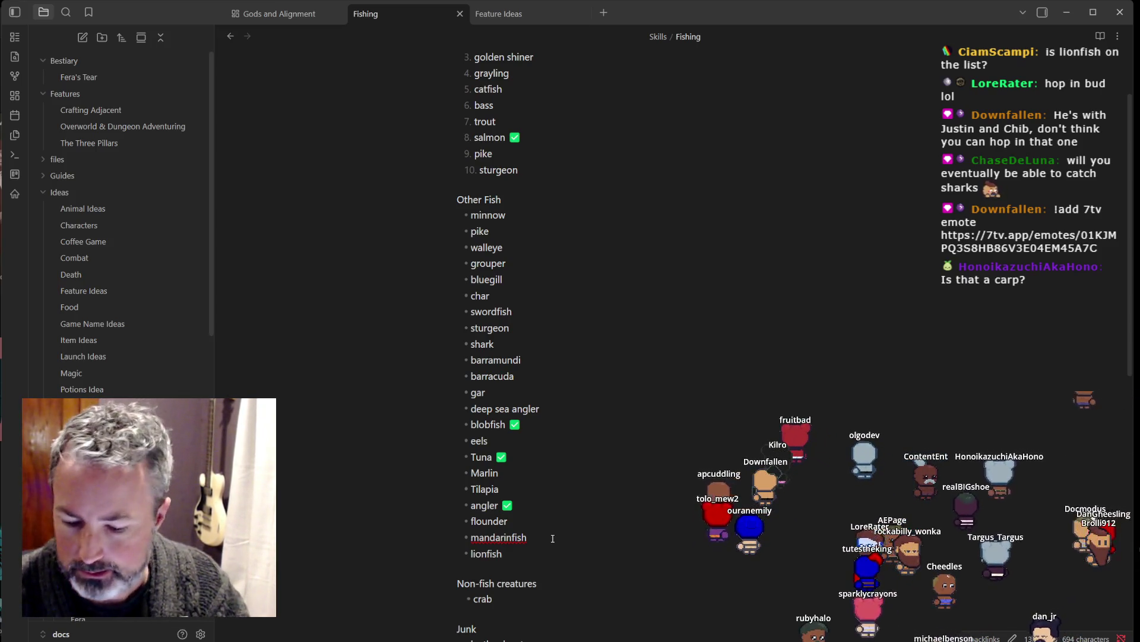
Step: Append carp and koi as bullets after lionfish, then place the cursor after crab
key("alt+Tab")
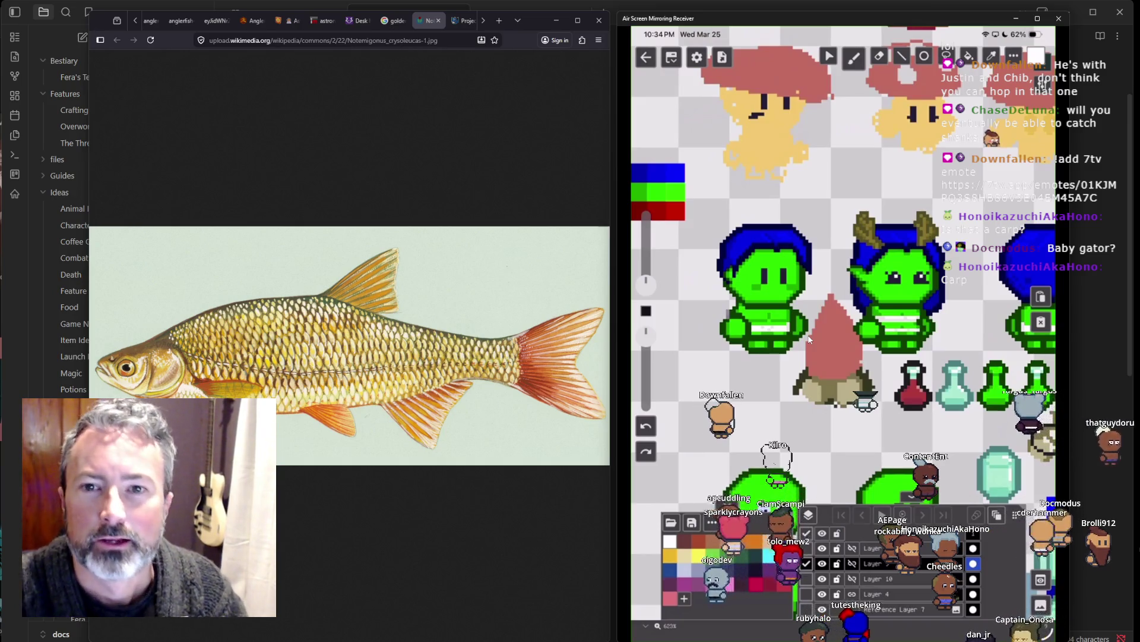
key("alt+Tab")
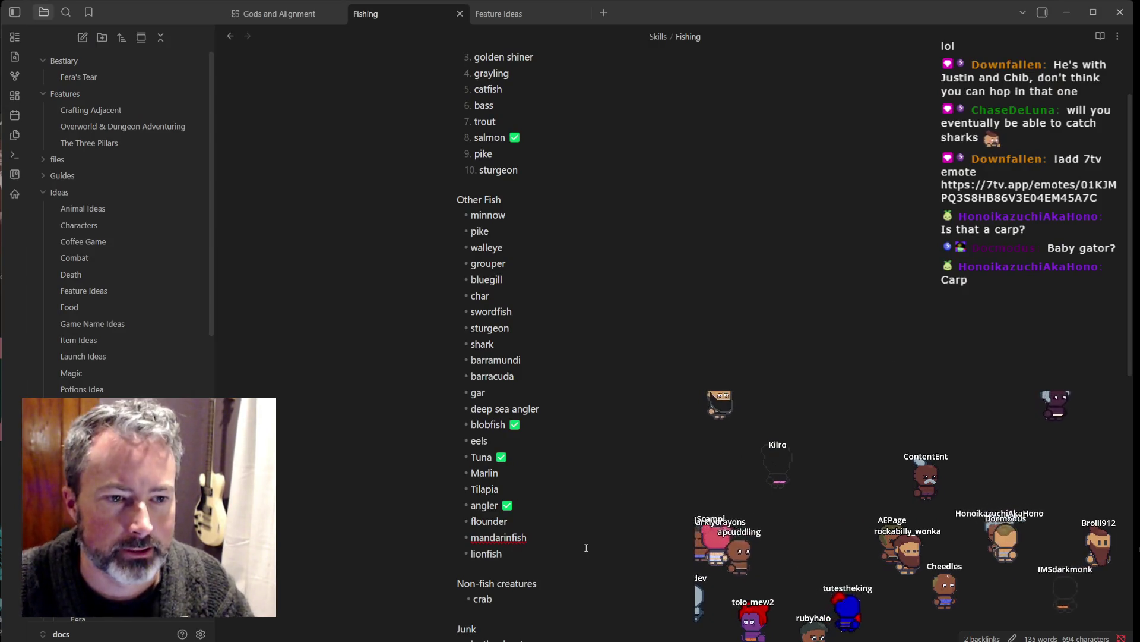
key("Return")
type("carp")
key("Return")
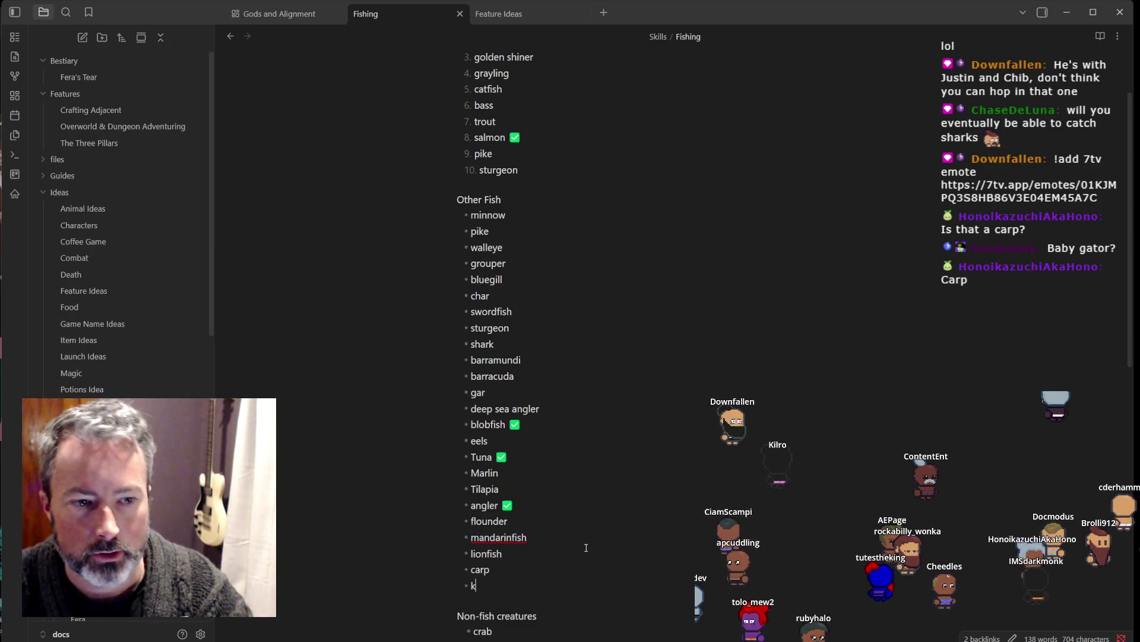
type("oi")
key("Return")
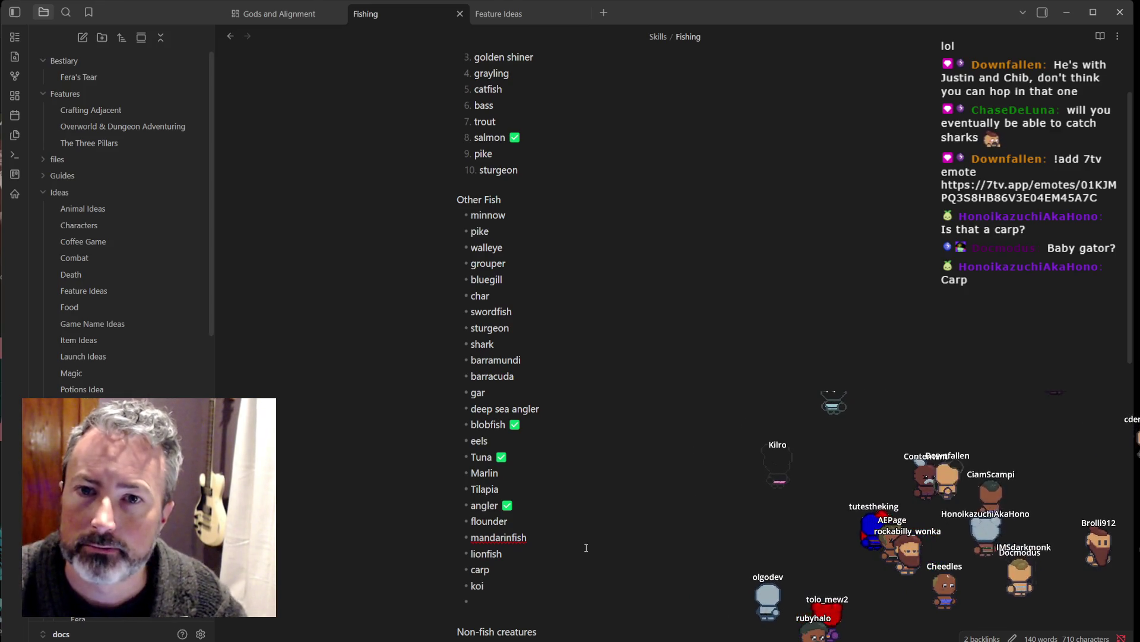
key("BackSpace")
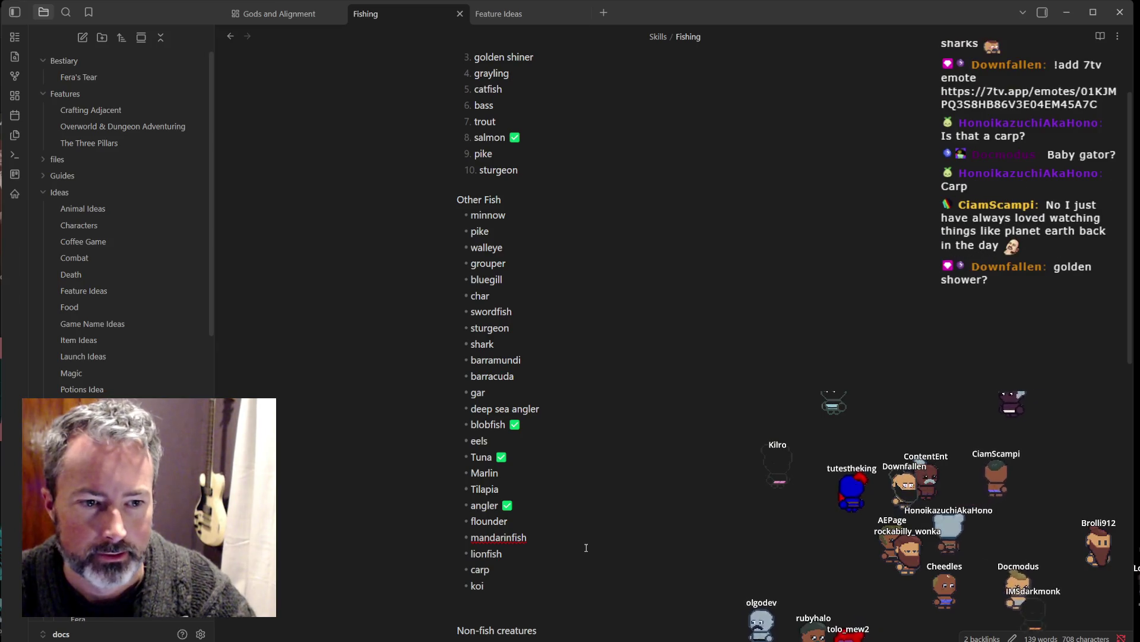
scroll(585, 547, "down", 2)
left_click(520, 484)
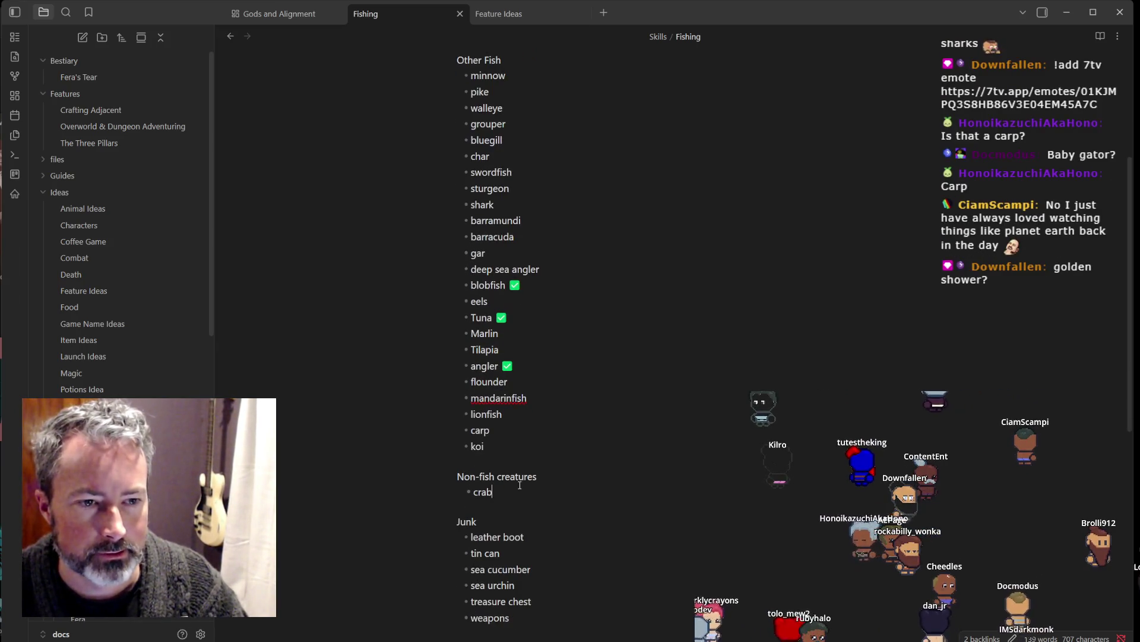
Step: Add a 'baby gator' bullet directly below crab in Non-fish creatures
key("Return")
type("ba")
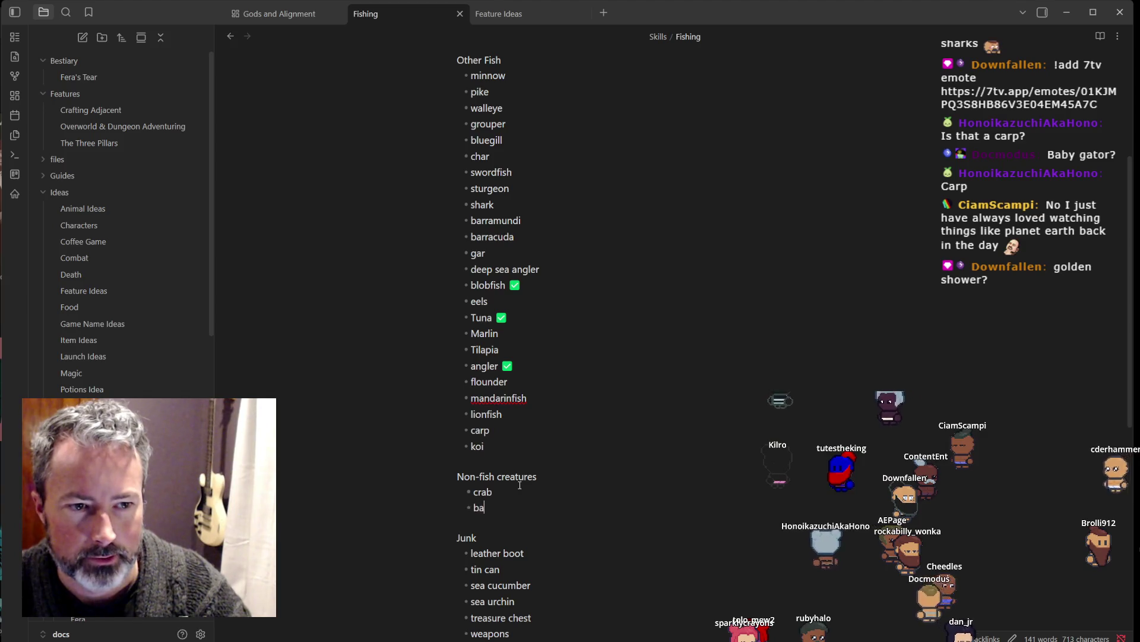
type("by gator")
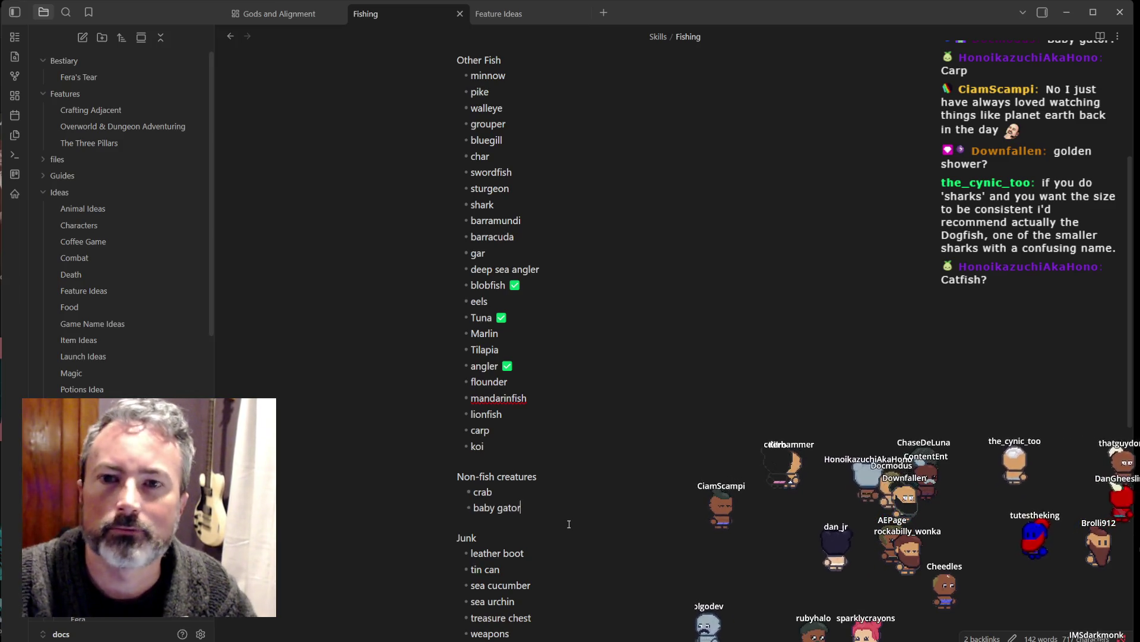
key("alt+Tab")
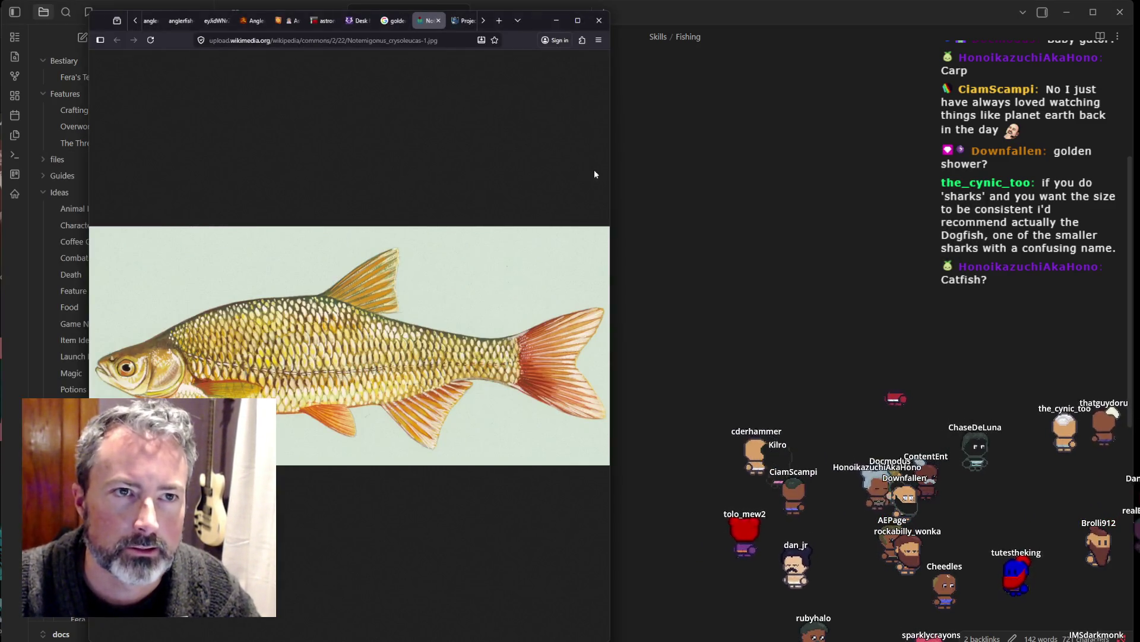
left_click(594, 169)
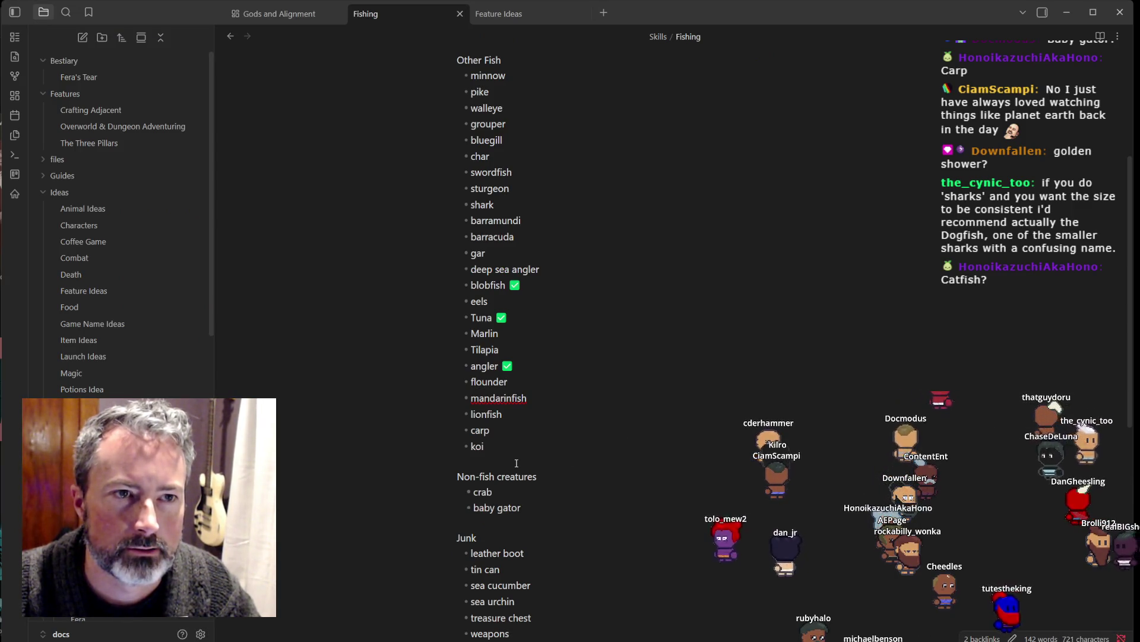
Step: Paste the chat's dogfish suggestion as a sub-bullet under shark, then search the note for 'catfish'
double_click(478, 206)
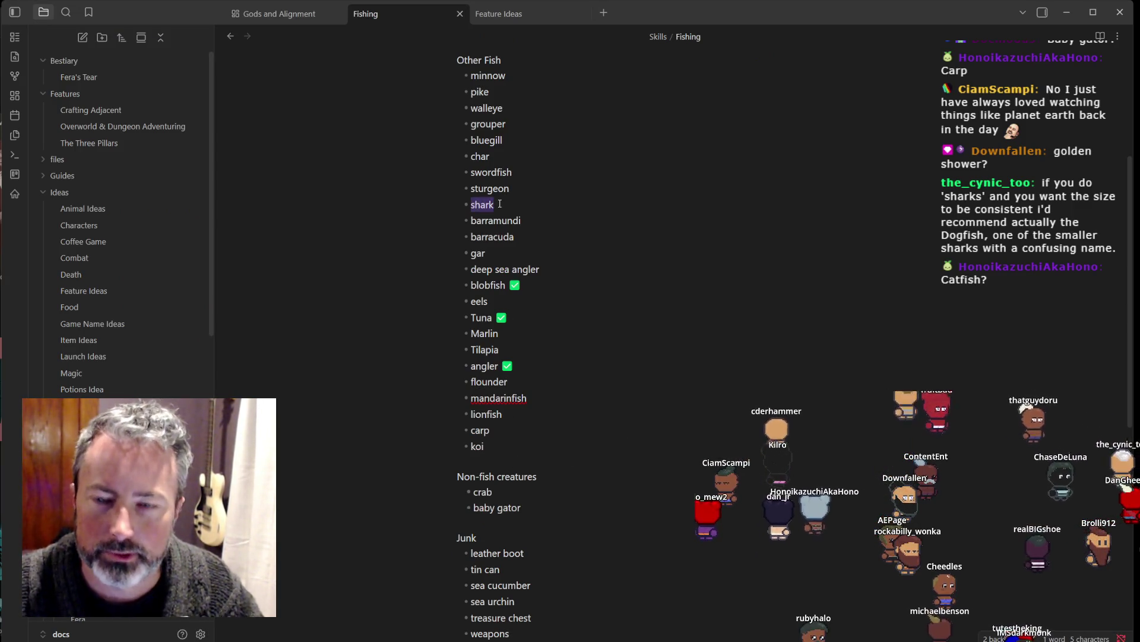
key("Return")
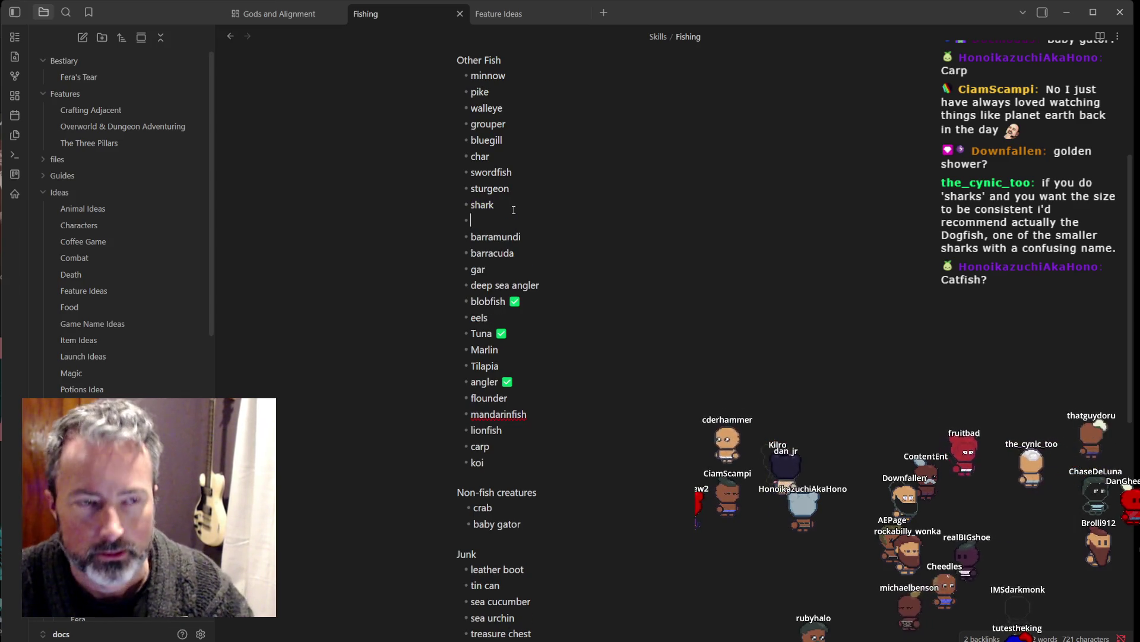
key("Tab")
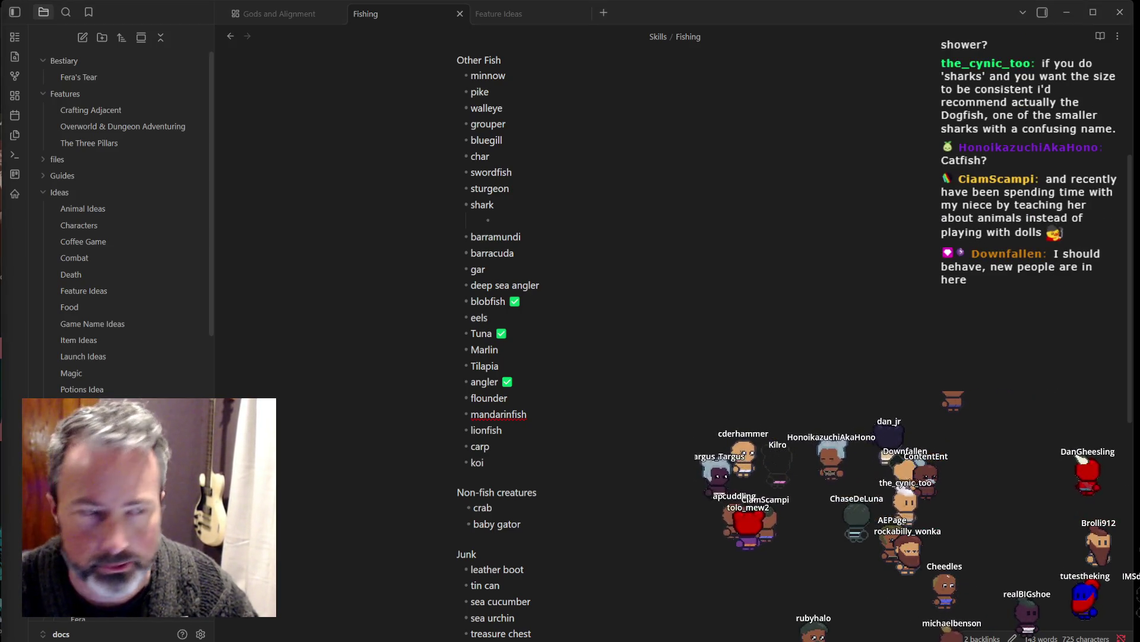
left_click(522, 215)
key("ctrl+v")
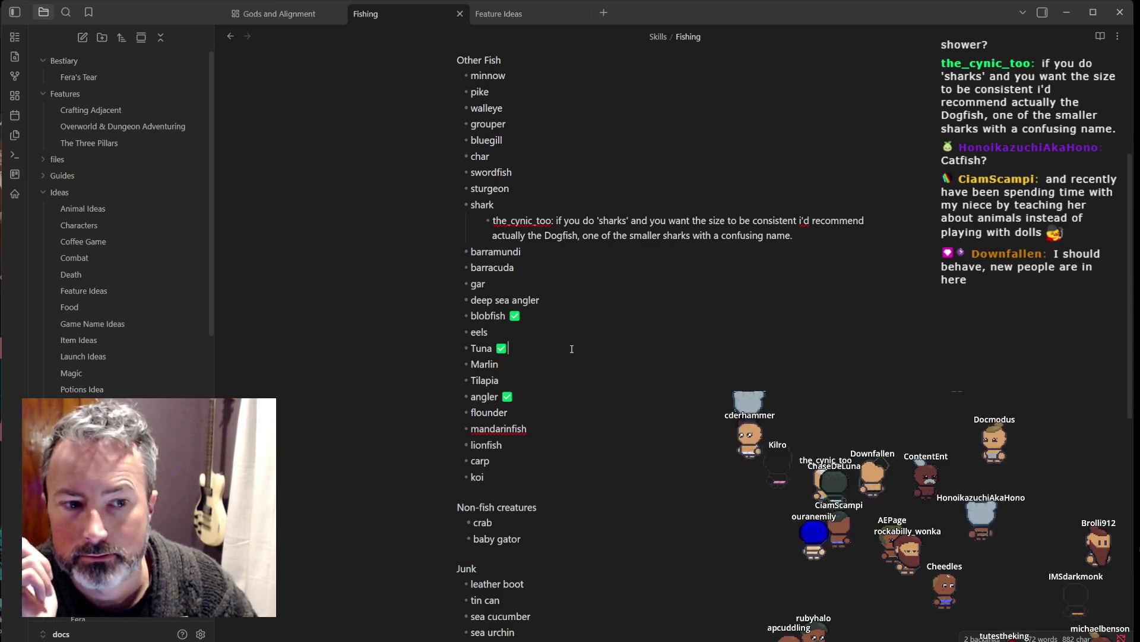
key("ctrl+f")
type("catfish")
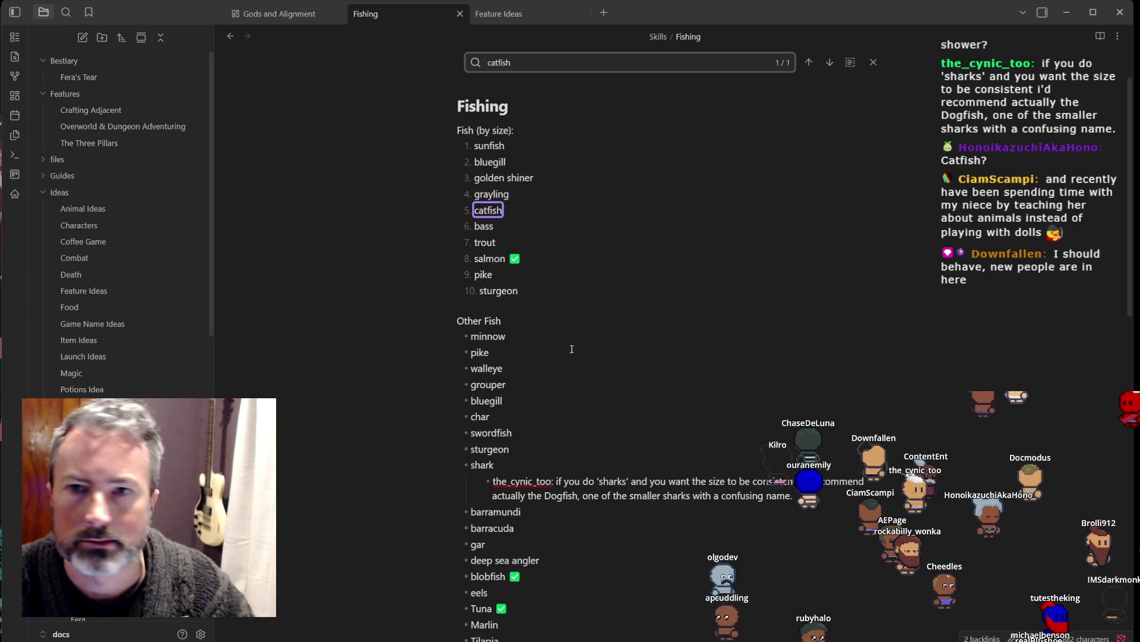
key("alt+Tab")
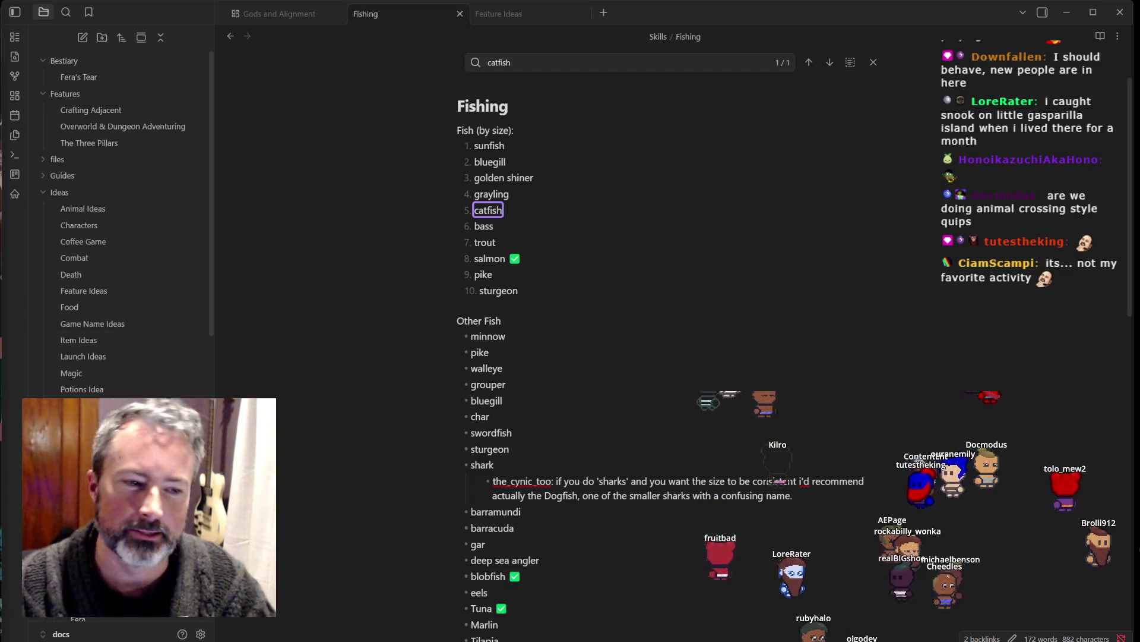
key("alt+Tab")
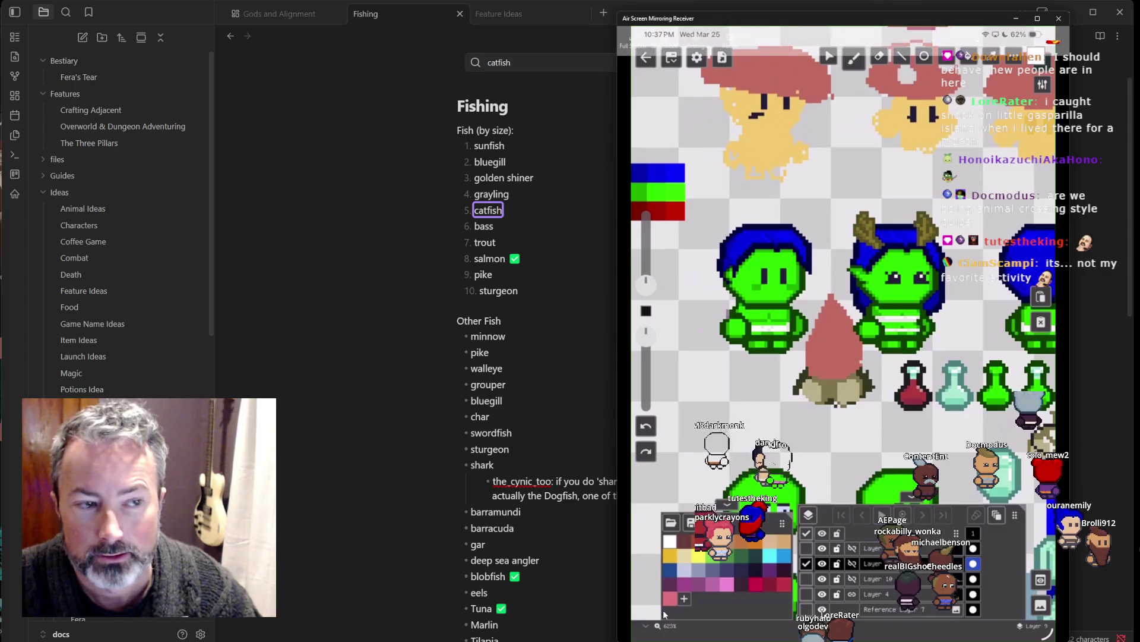
Step: Bring the mirrored tablet's pixel-art drawing back in front of the Fishing note
key("alt+Tab")
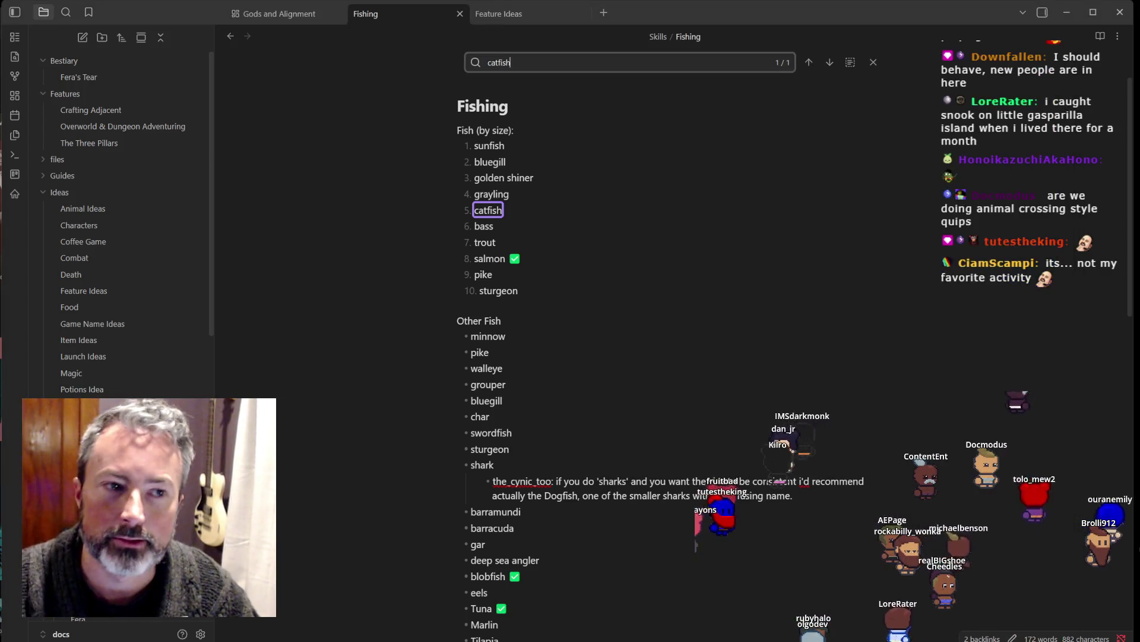
key("alt+Tab")
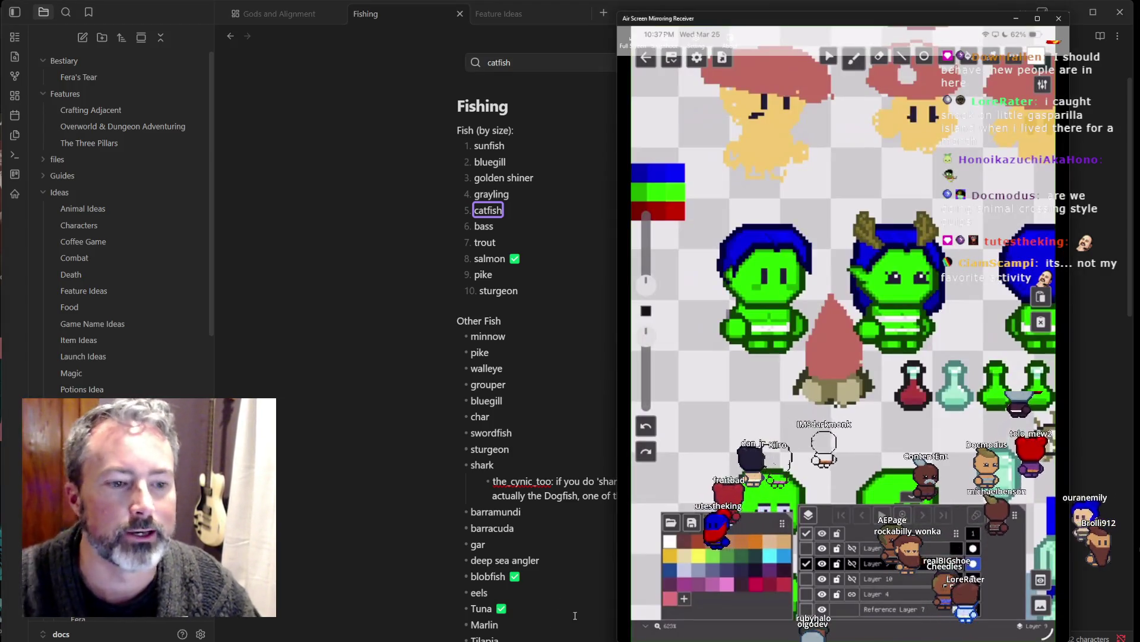
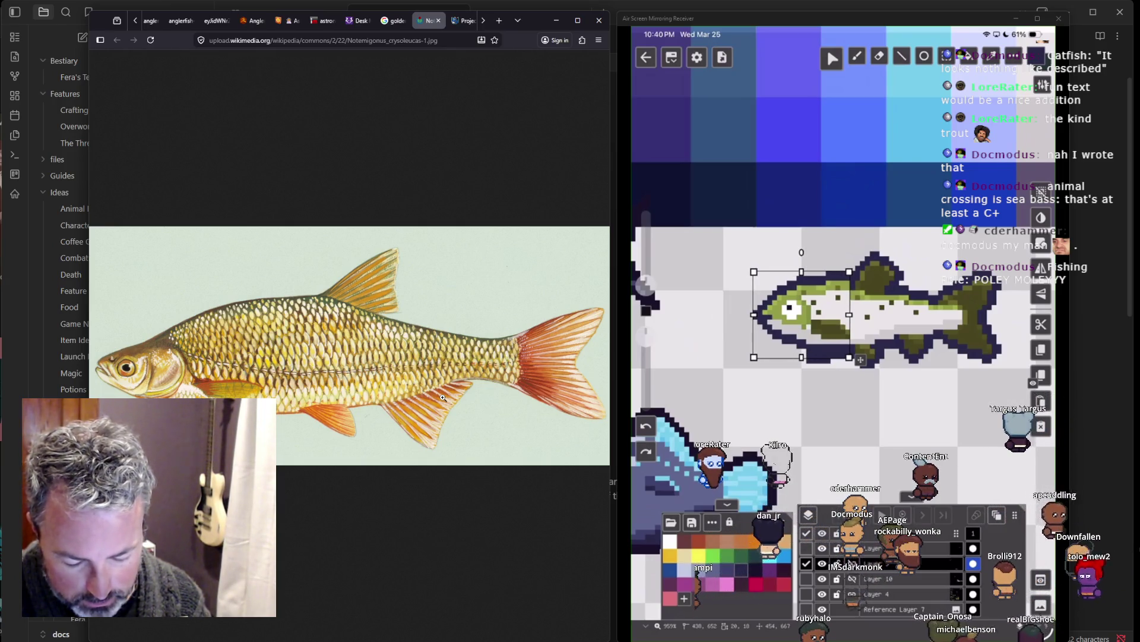
Step: Drag the selected fish-head section down one pixel, then return to the Selection tool
left_click_drag(861, 360, 860, 364)
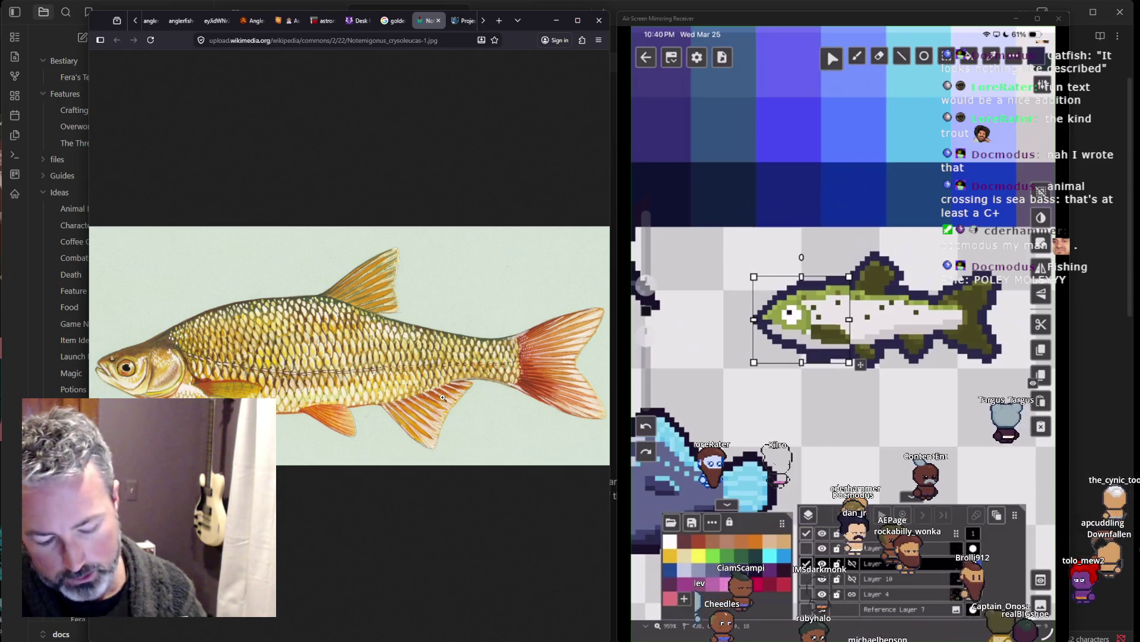
left_click(831, 58)
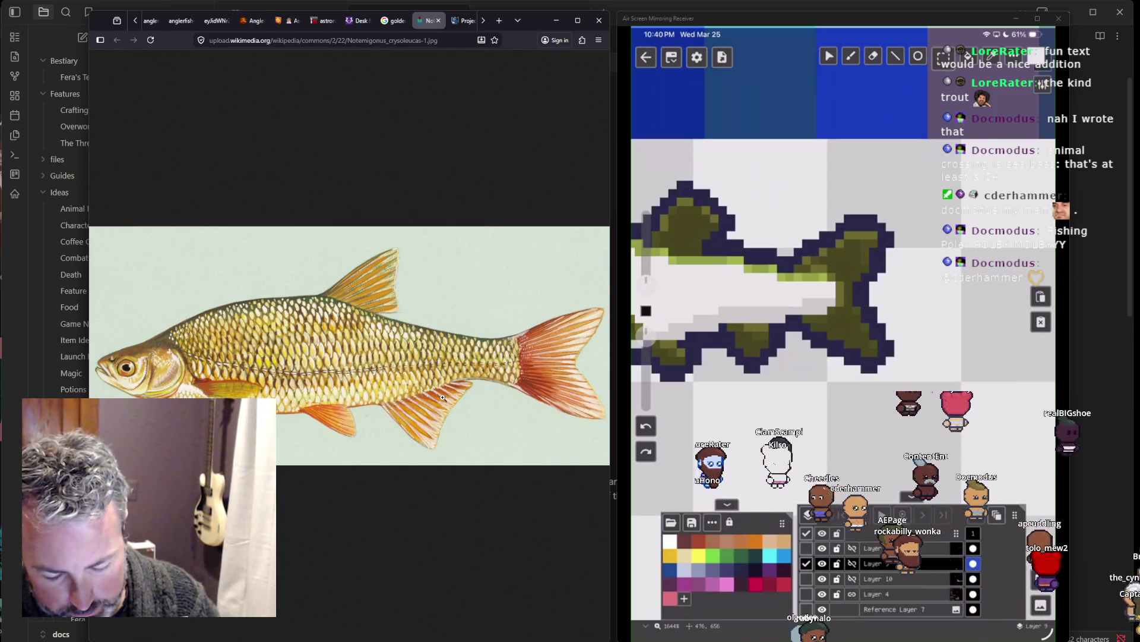
Step: Select the fish's top fin and move it down one pixel
left_click_drag(796, 262, 901, 199)
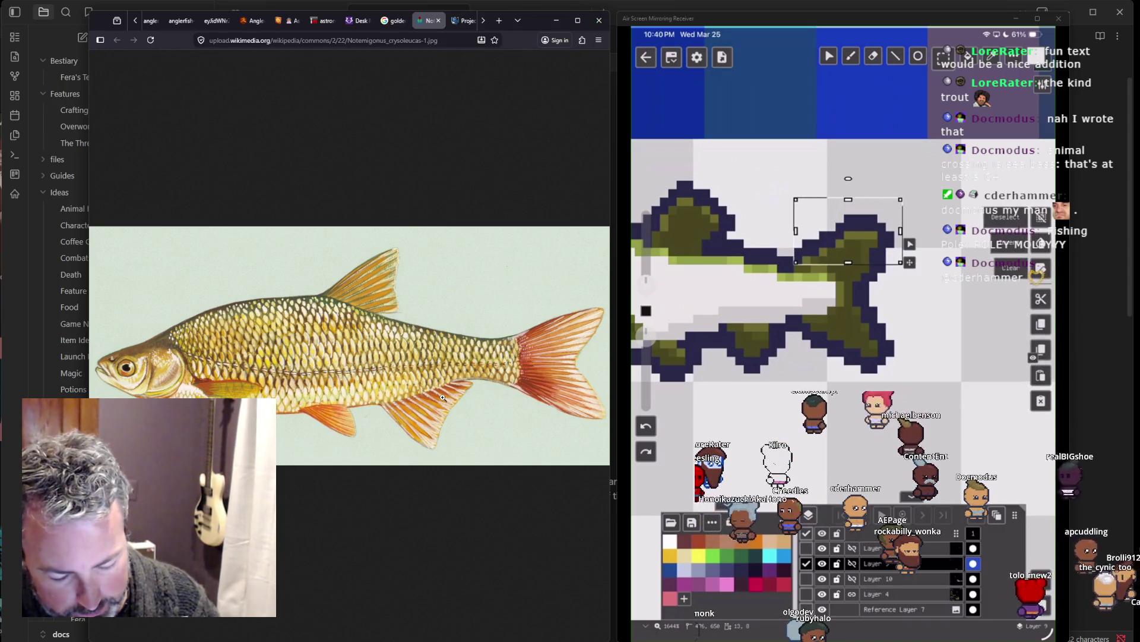
left_click(832, 57)
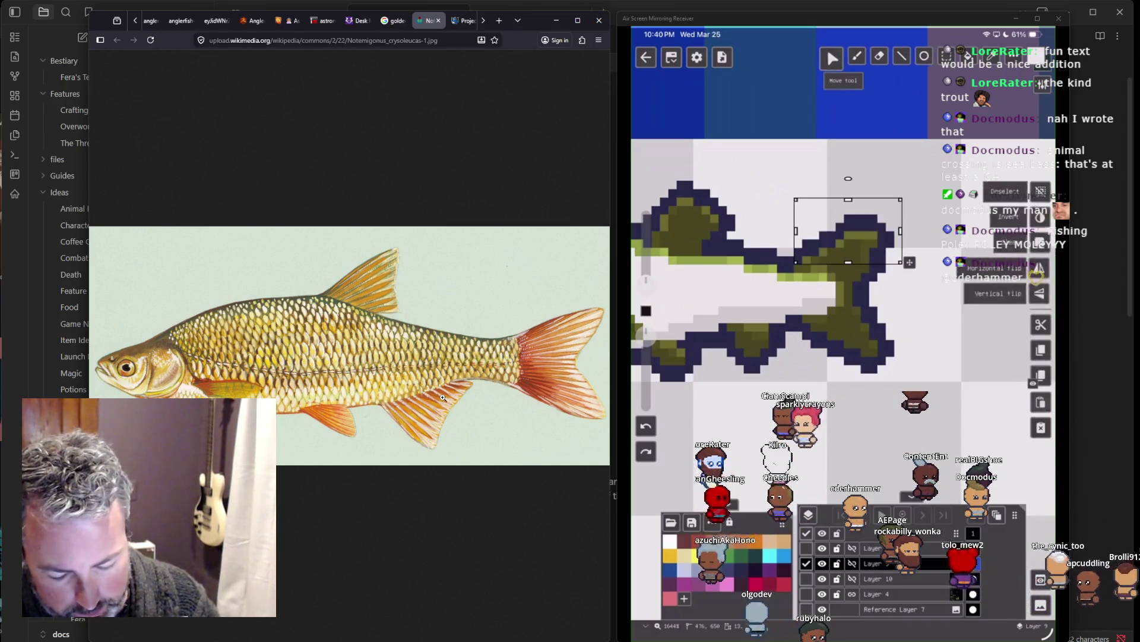
left_click_drag(848, 231, 848, 240)
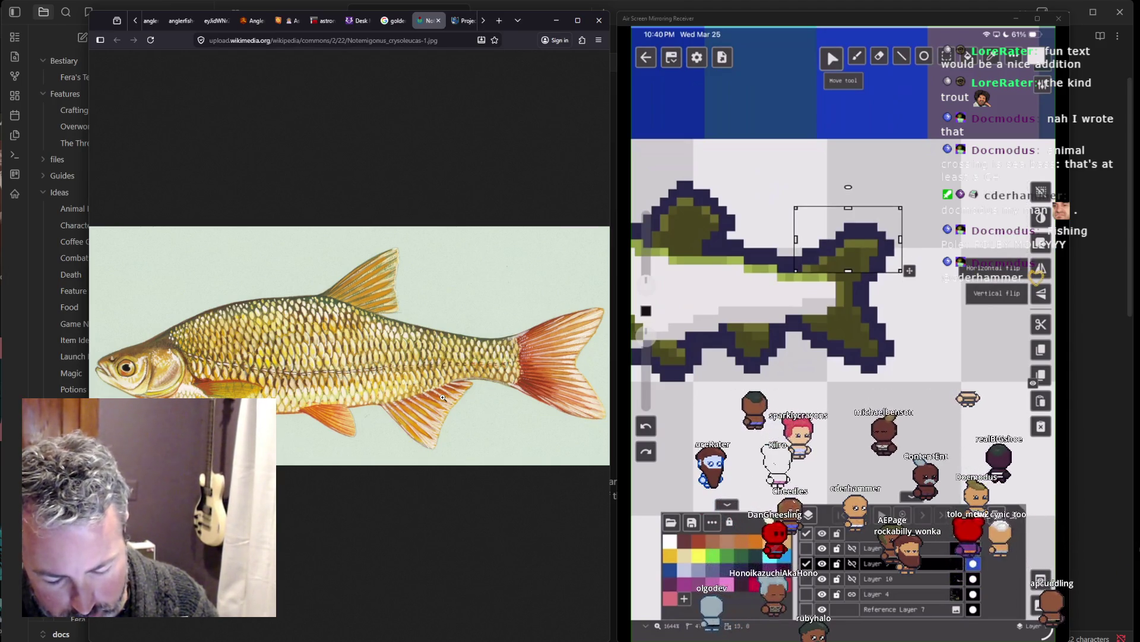
Step: Select the fish's bottom fin and move it up one pixel
left_click(943, 58)
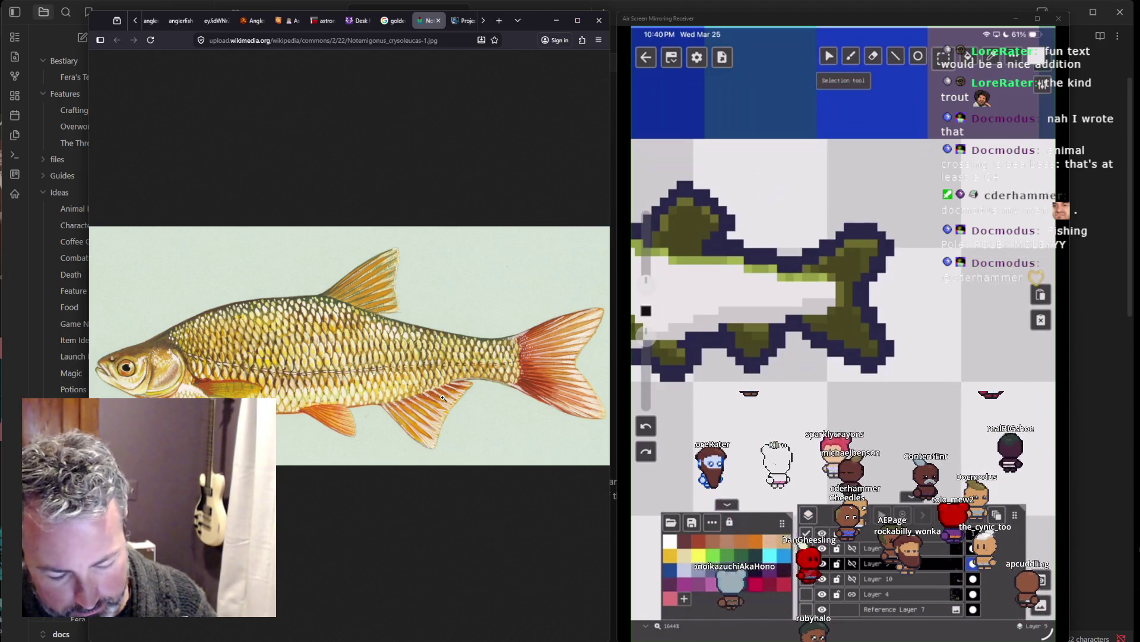
left_click_drag(805, 379, 900, 324)
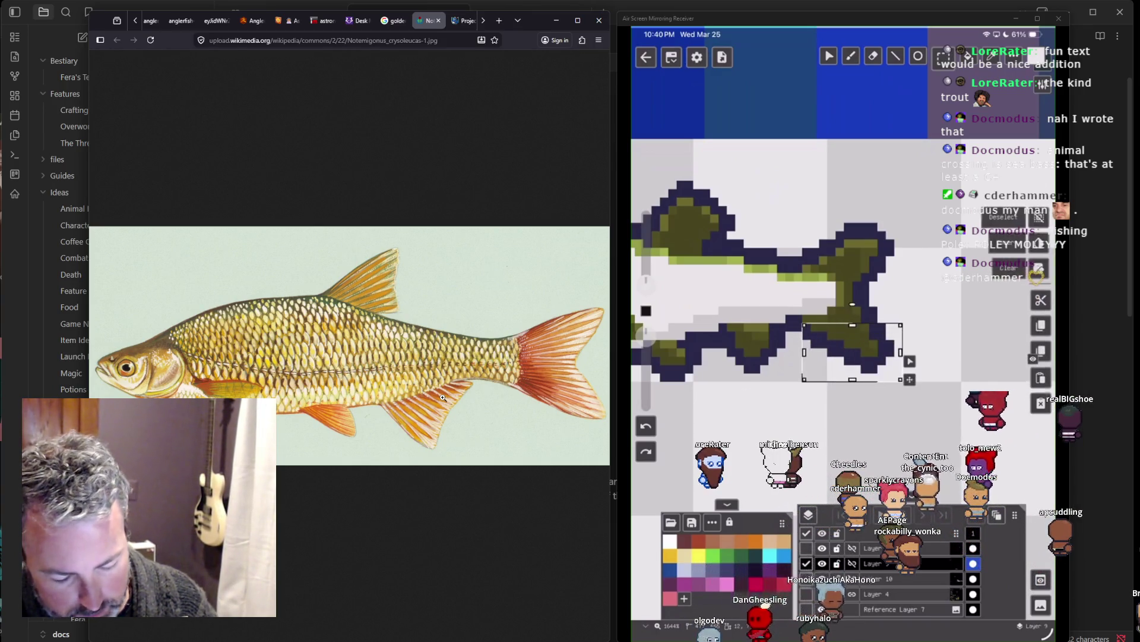
left_click(832, 58)
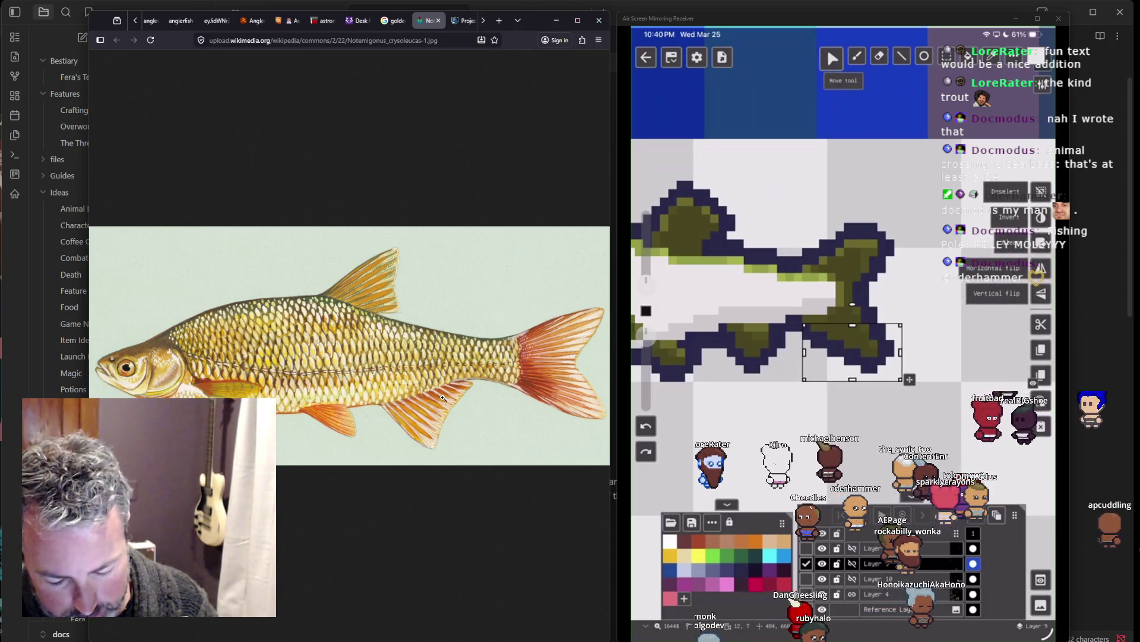
left_click_drag(853, 350, 852, 342)
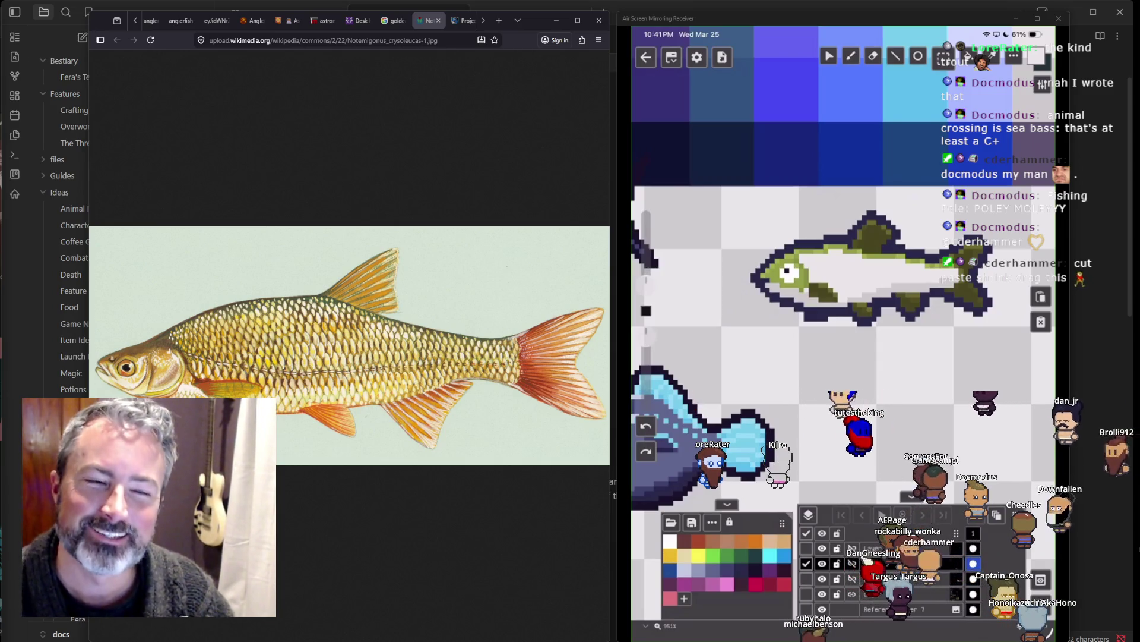
mouse_move(625, 307)
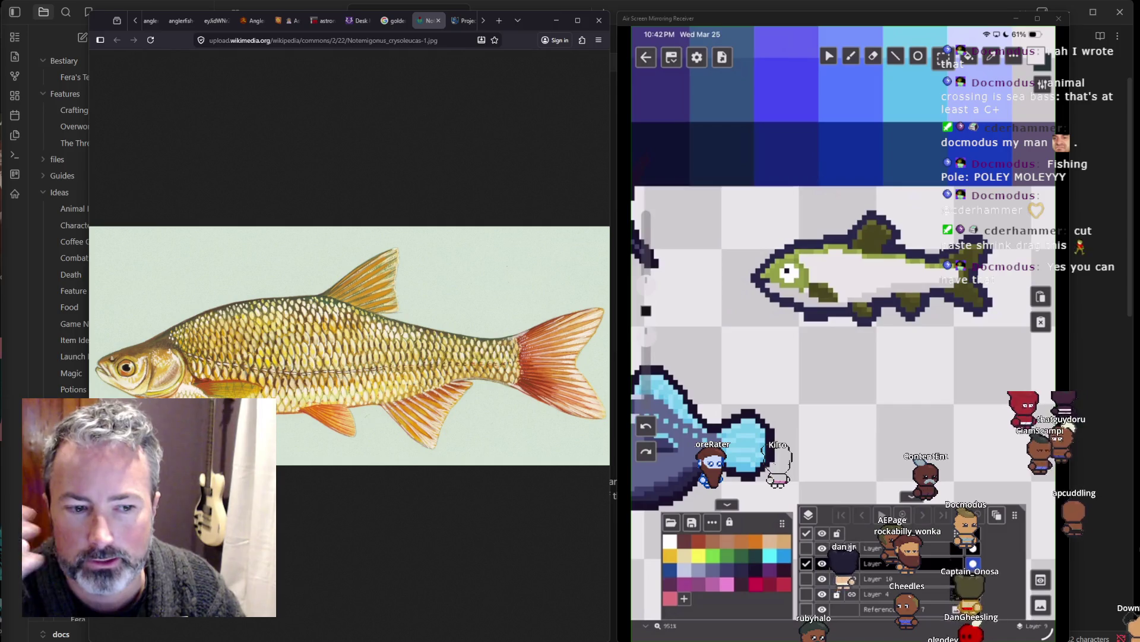
mouse_move(419, 639)
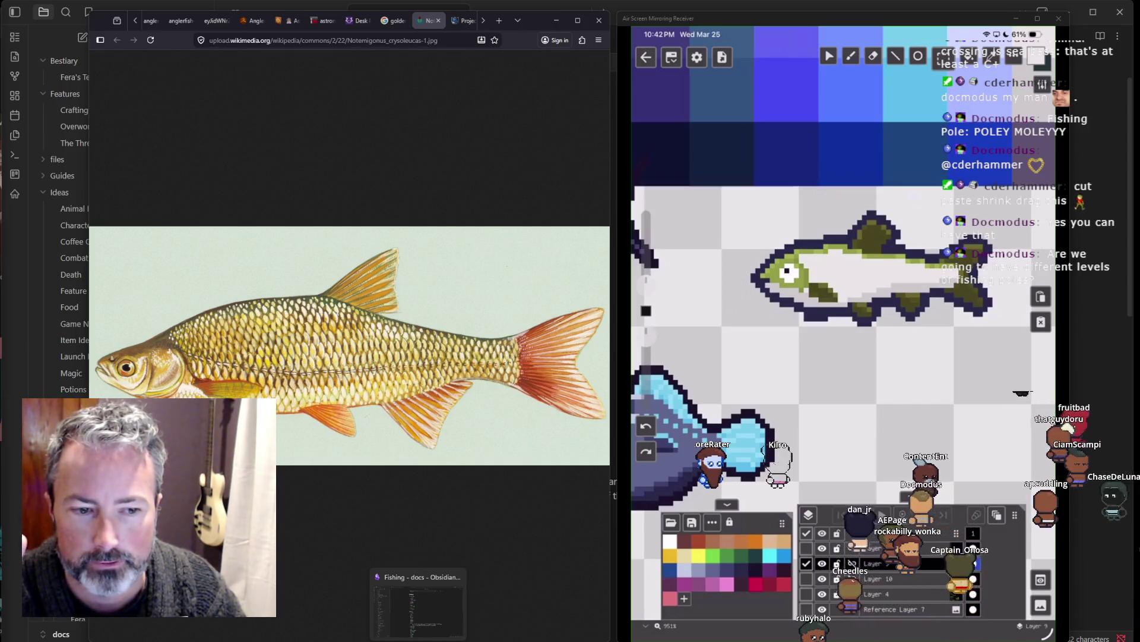
Step: In the Fishing note, paste Catfish: "It looks nothing like described" as an indented sub-item under catfish
left_click(420, 606)
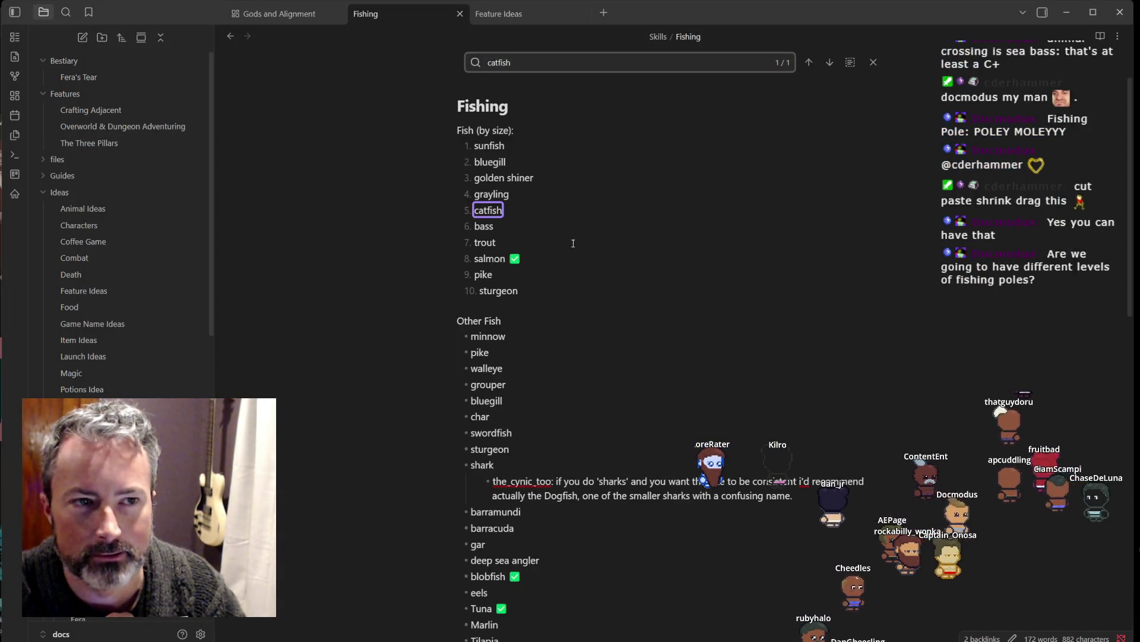
scroll(574, 243, "down", 2)
scroll(553, 310, "up", 2)
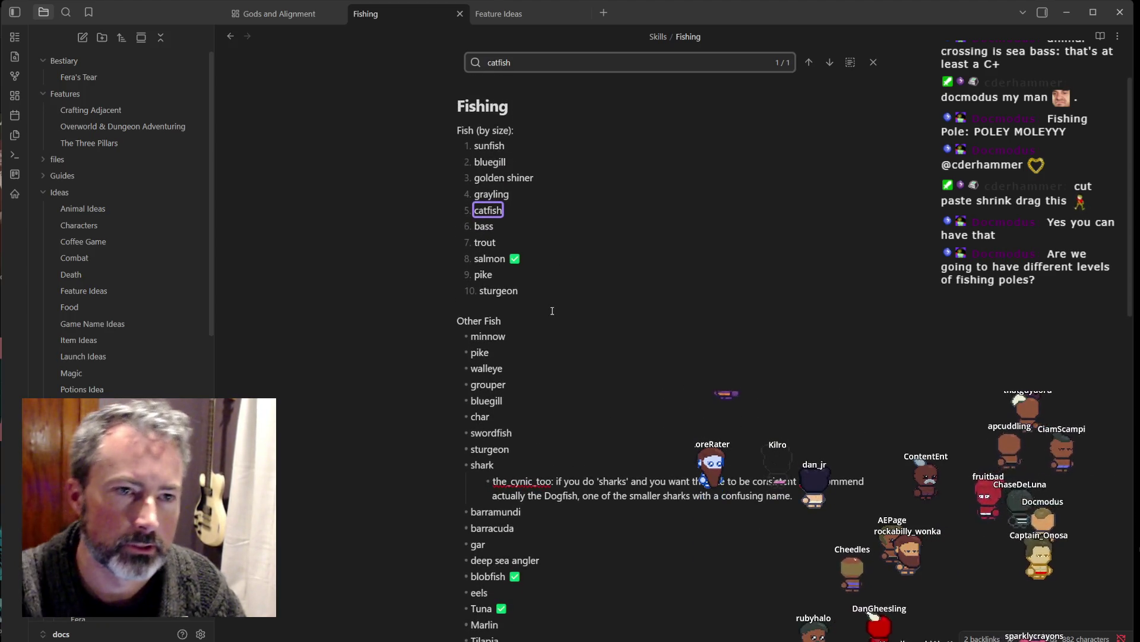
left_click(527, 211)
scroll(554, 343, "down", 1)
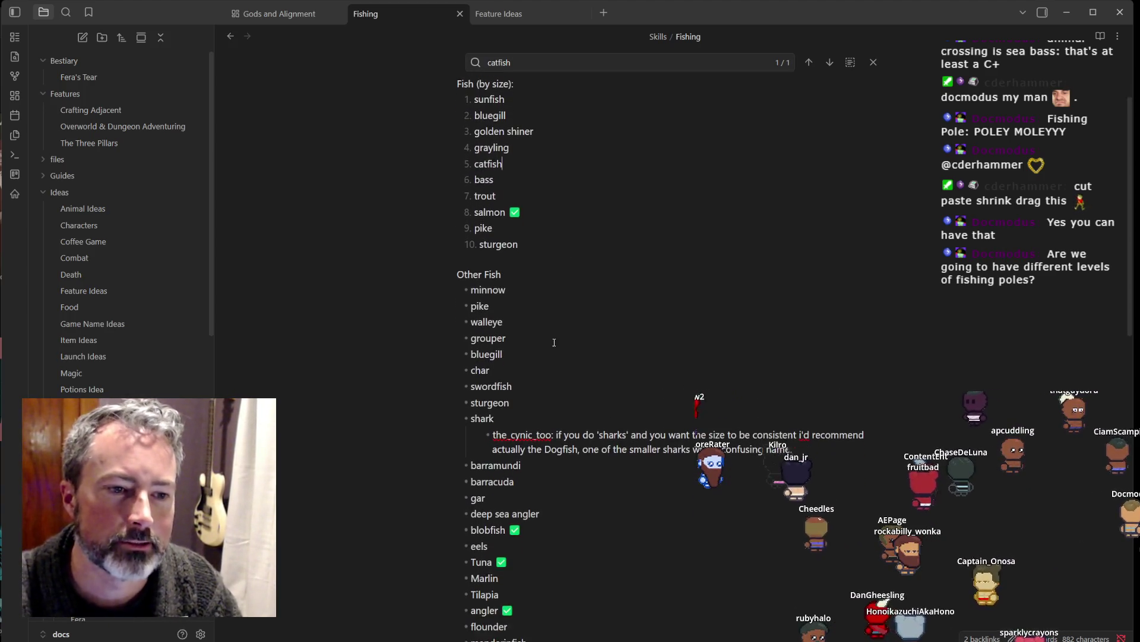
left_click(520, 165)
key("Return")
key("Tab")
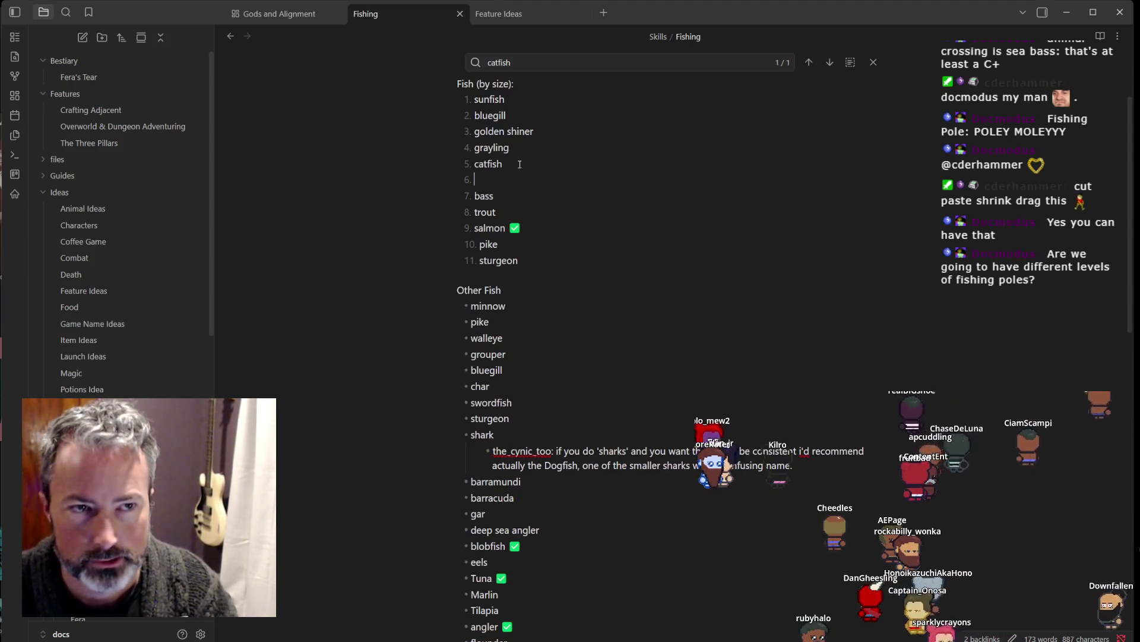
type("Catfish: \"It looks nothing like described\"")
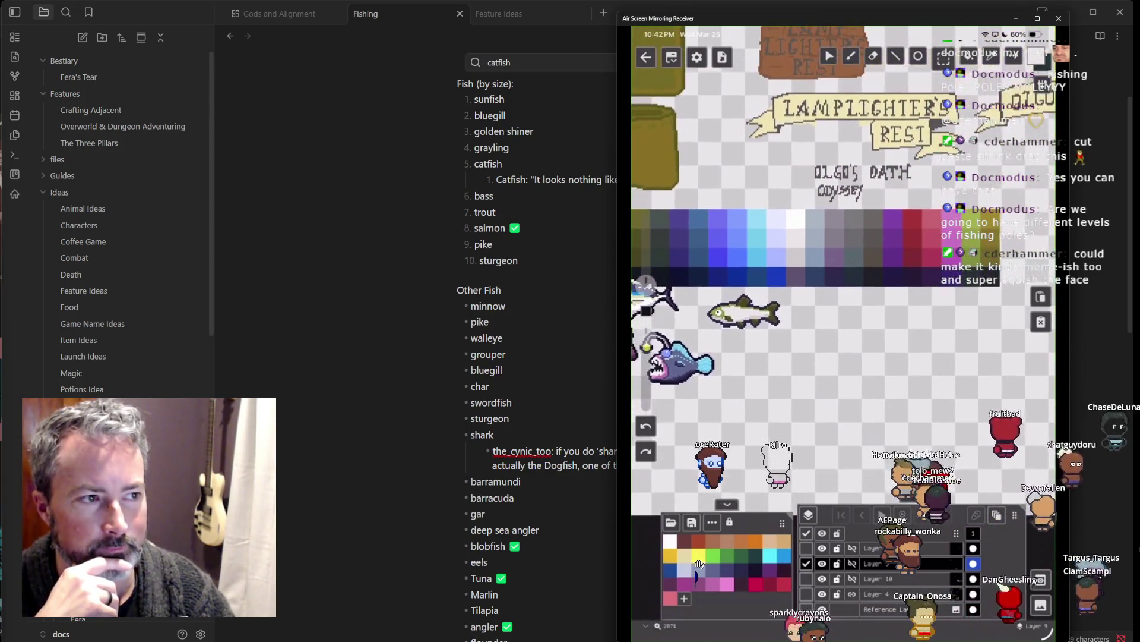
Step: Switch back to the Firefox window showing the golden shiner reference photo
key("alt+Tab")
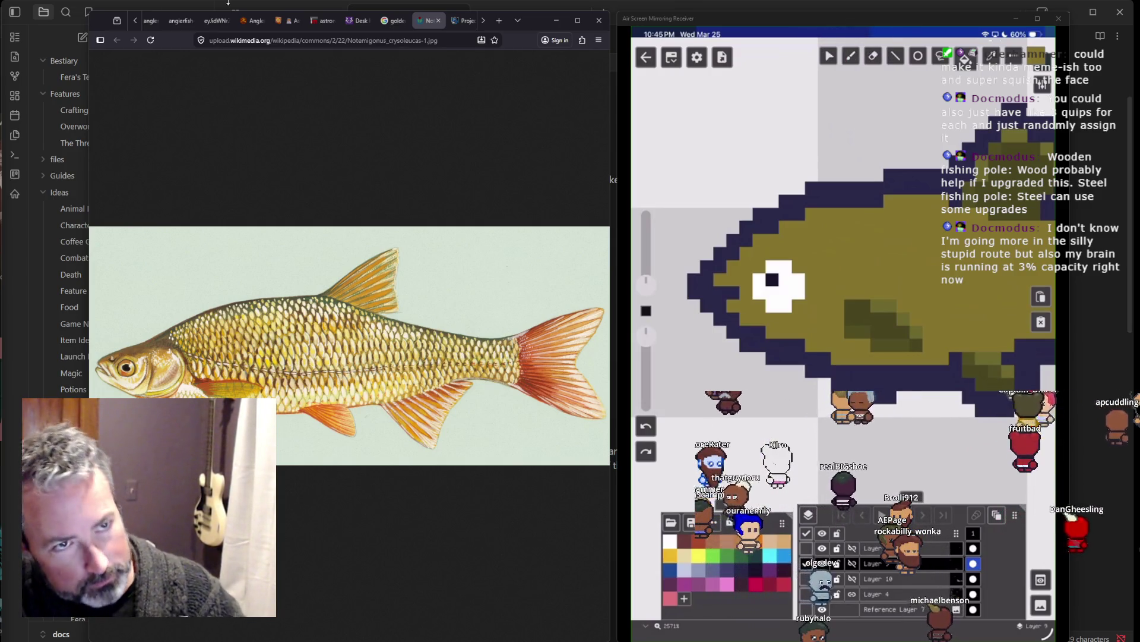
Step: Search 'dont starve item descriptions' in a new tab and open the Don't Starve Wiki Items page
left_click(502, 21)
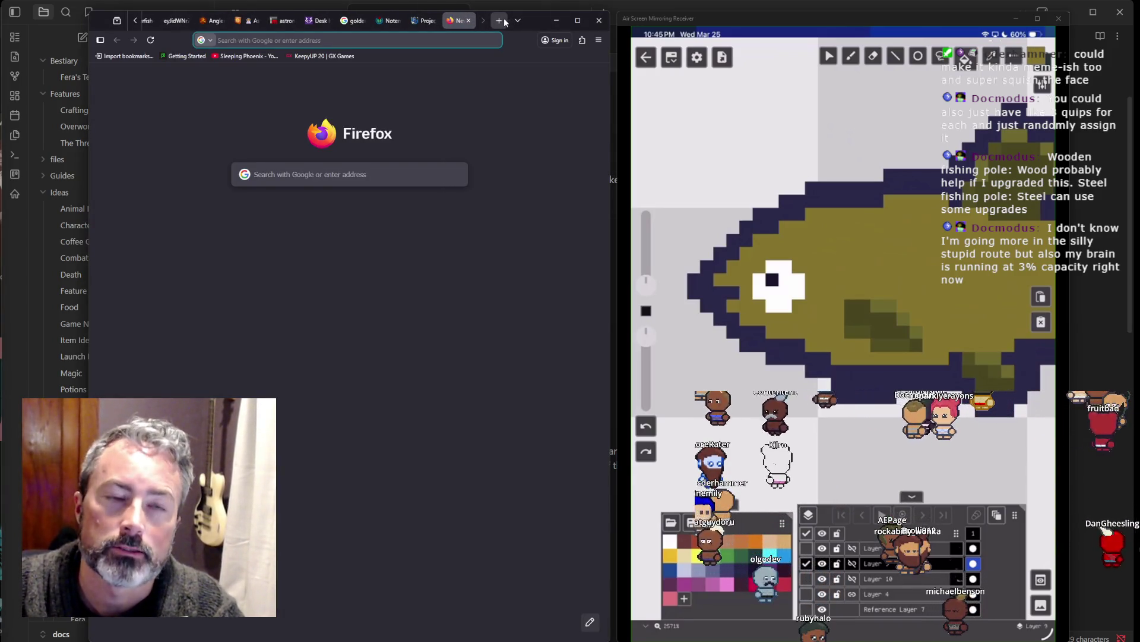
type("dont starve")
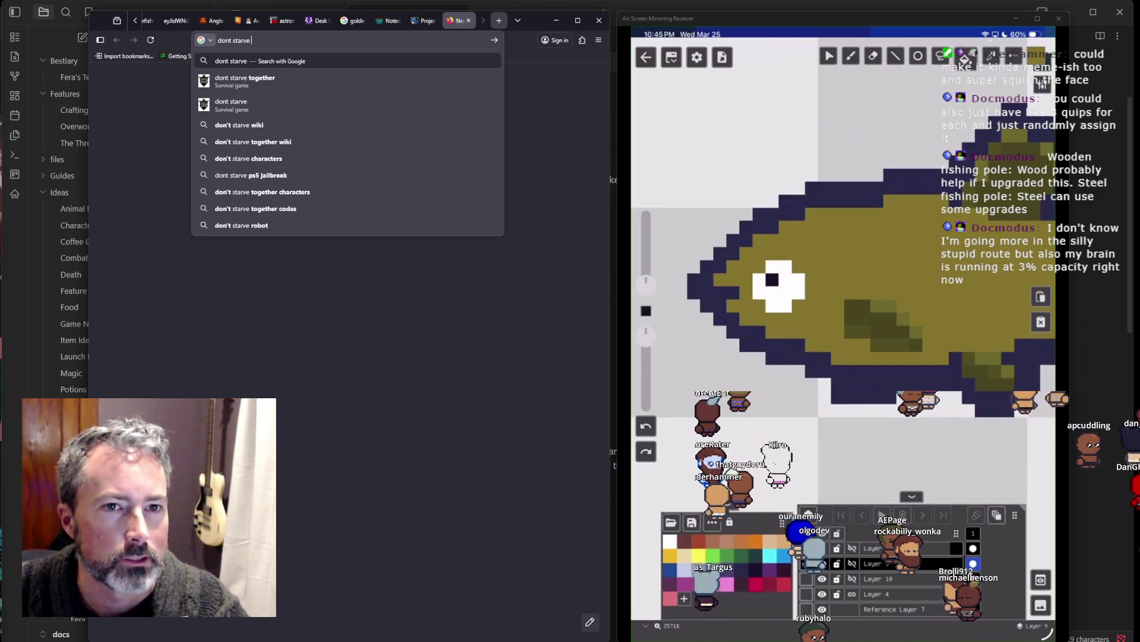
type(" item desc")
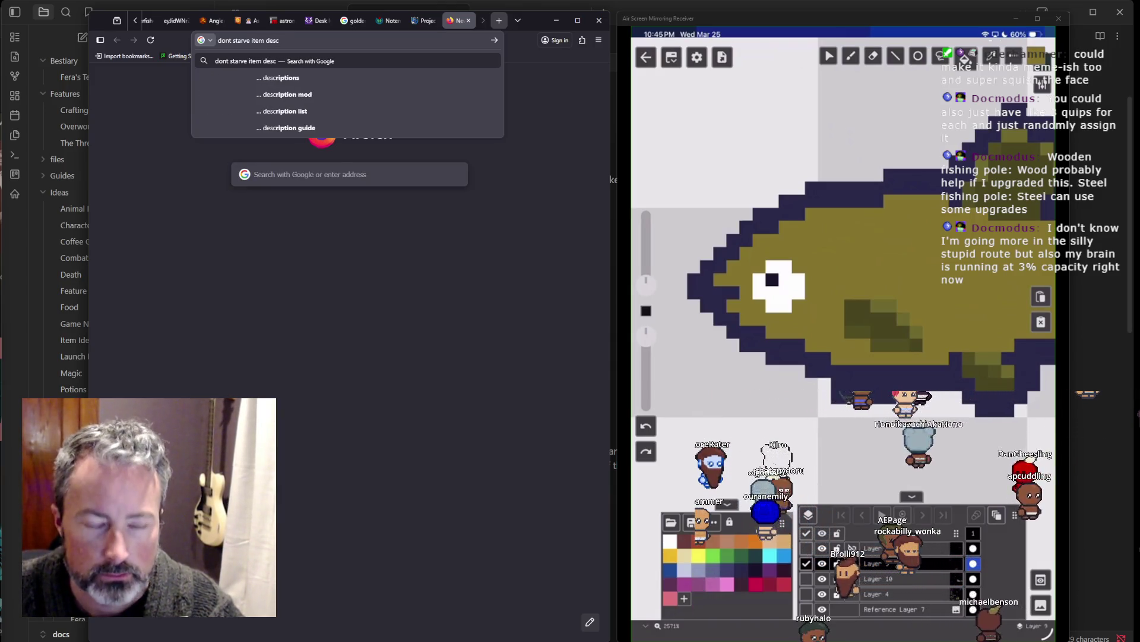
key("Down")
key("Return")
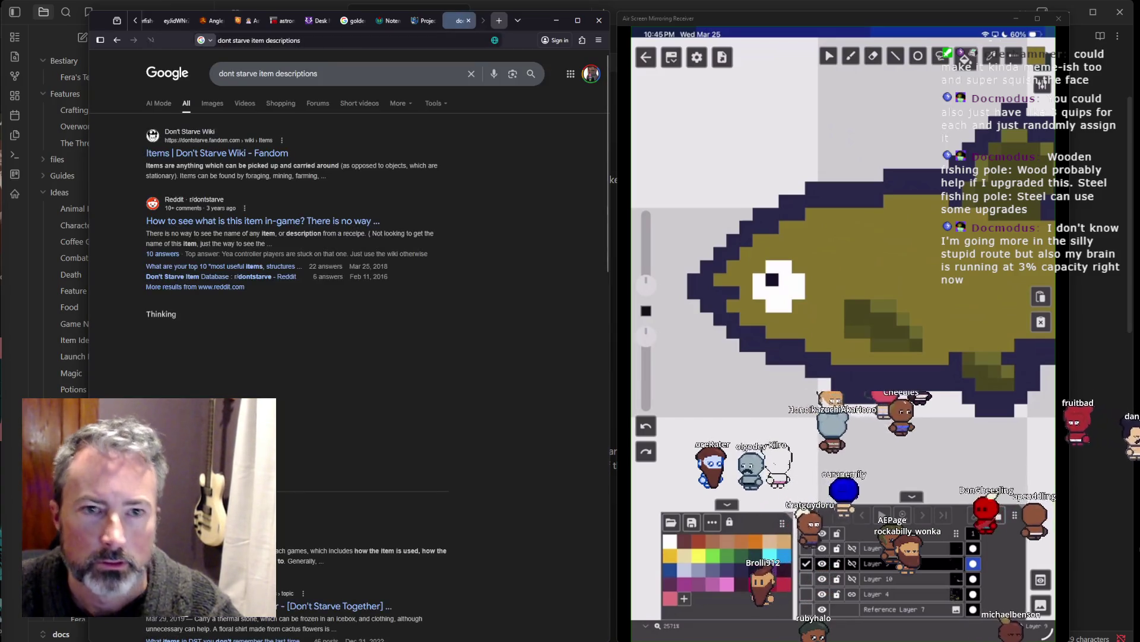
left_click(196, 153)
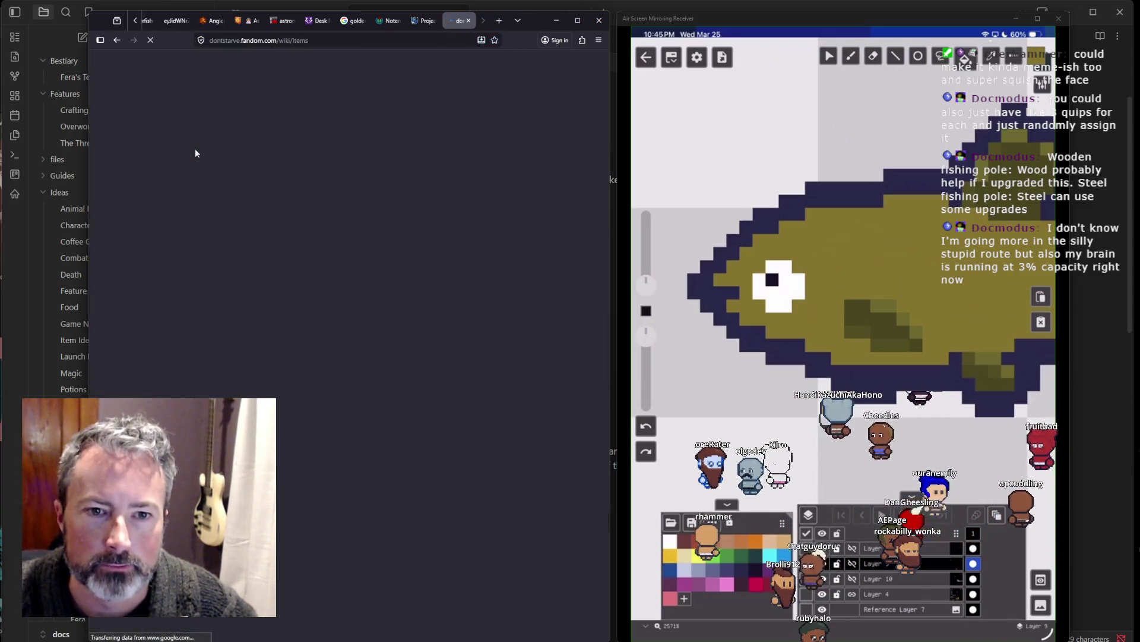
Step: Close the wiki's video player and go to the Tools Tab page through the Crafting menu
scroll(405, 172, "down", 5)
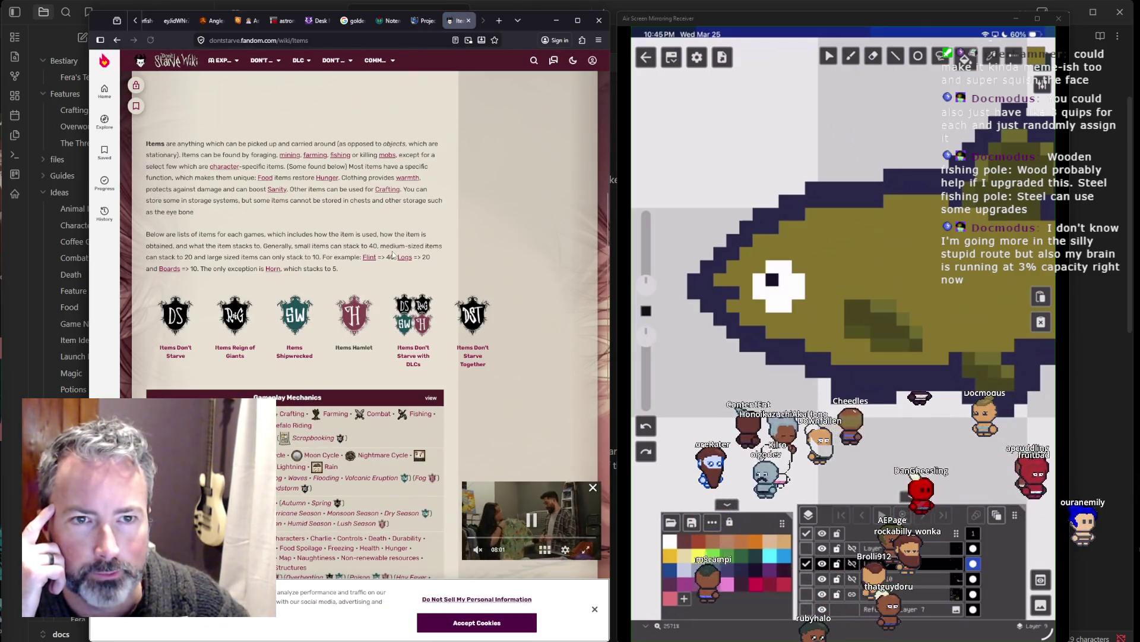
scroll(392, 255, "down", 3)
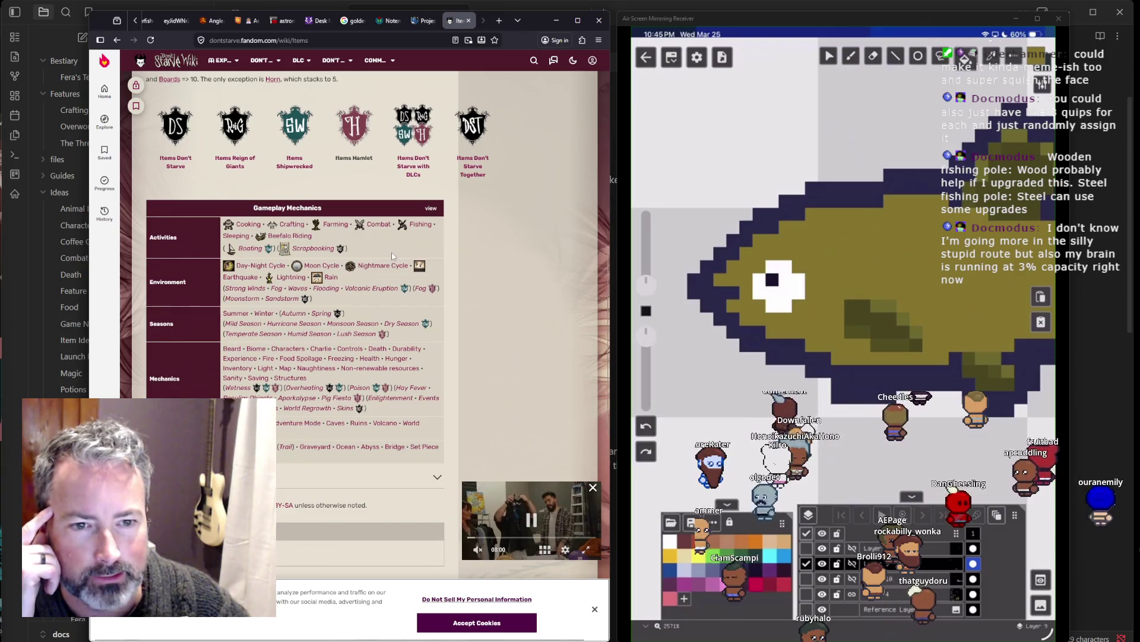
left_click(592, 489)
scroll(461, 379, "down", 3)
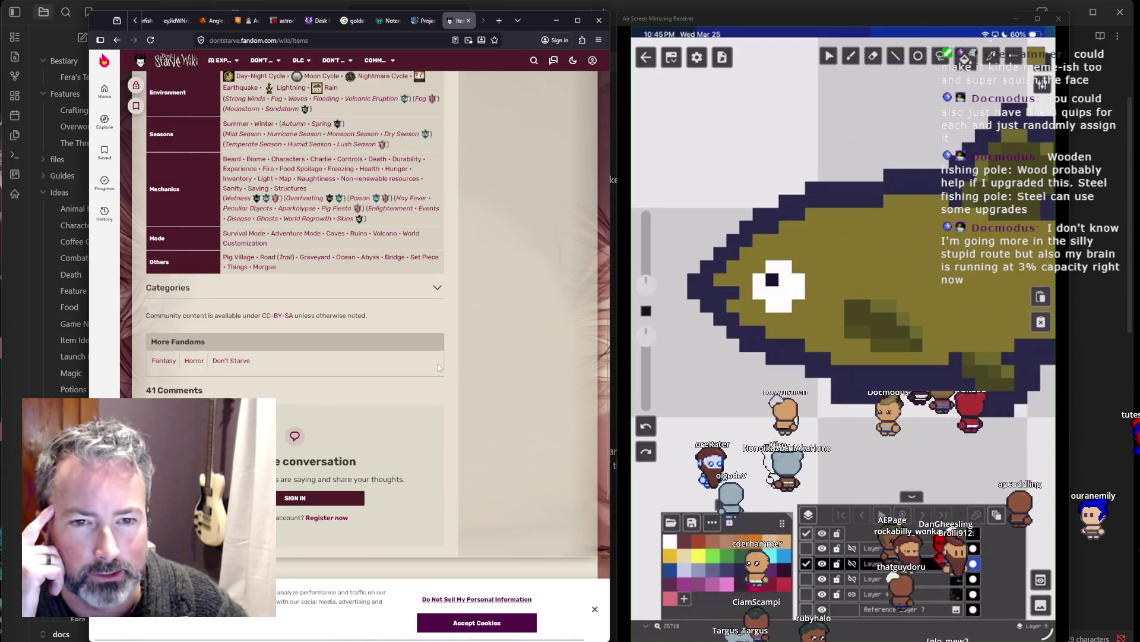
scroll(423, 354, "up", 7)
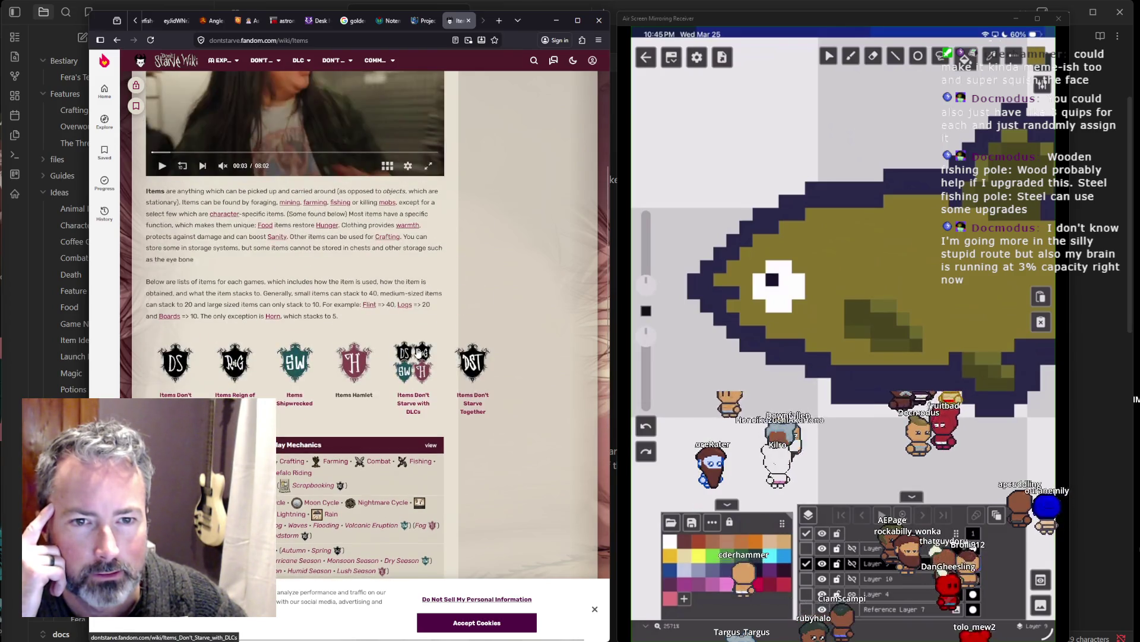
scroll(416, 352, "up", 5)
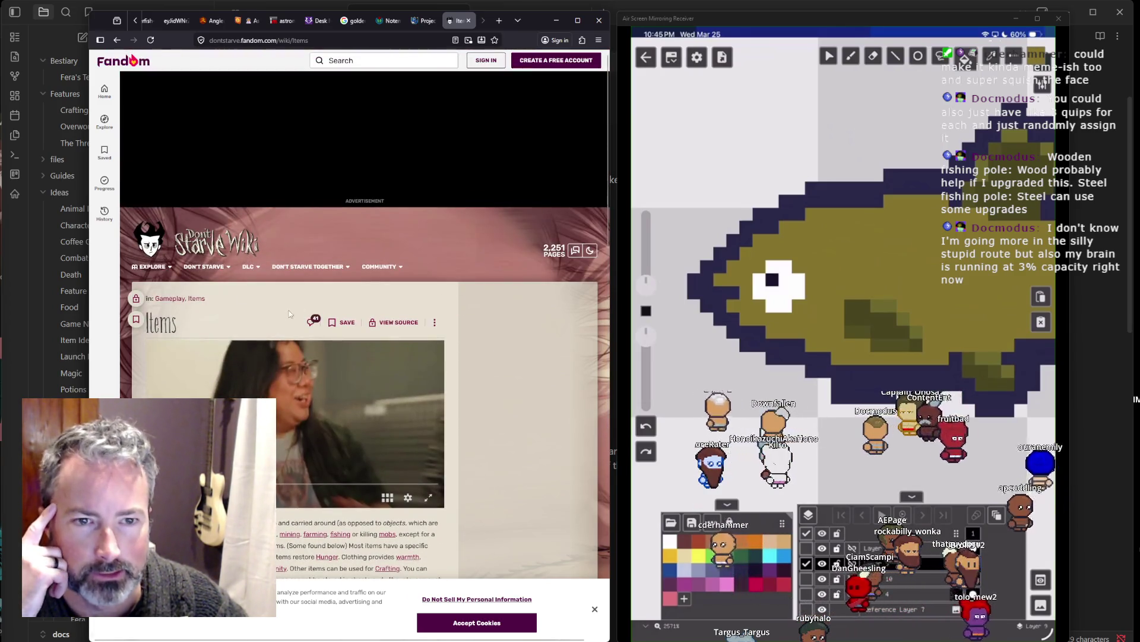
mouse_move(213, 273)
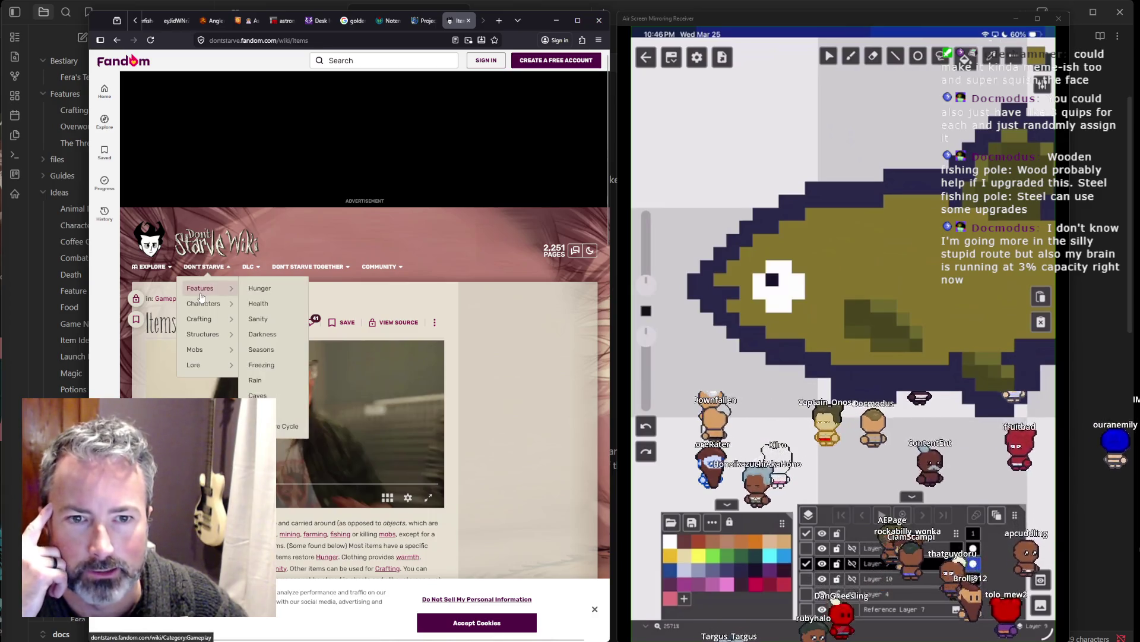
mouse_move(204, 317)
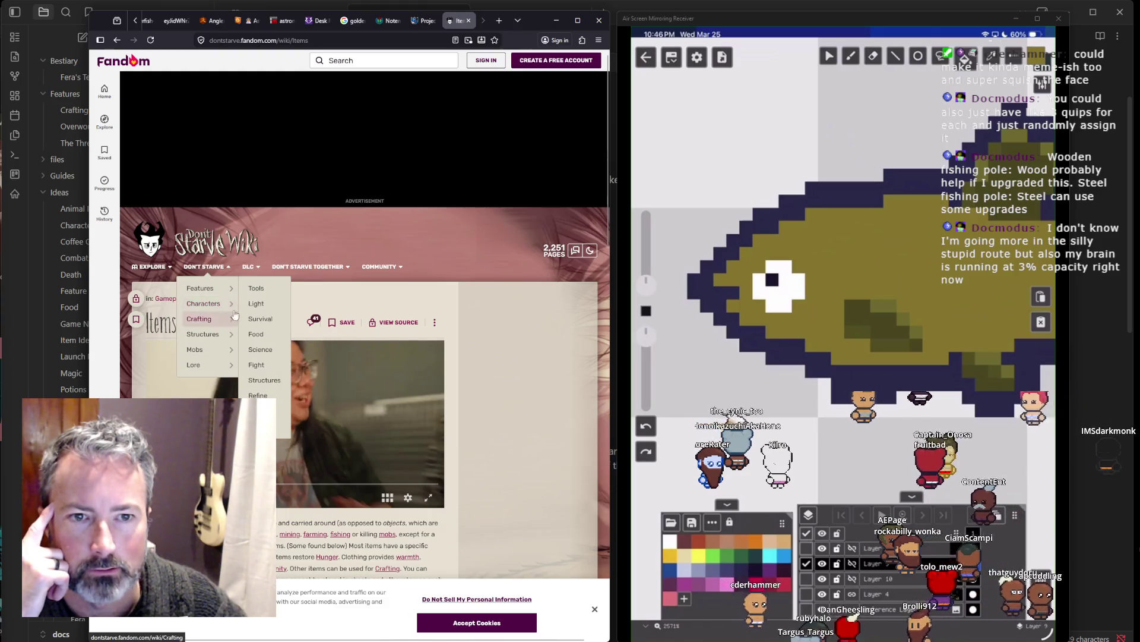
left_click(269, 297)
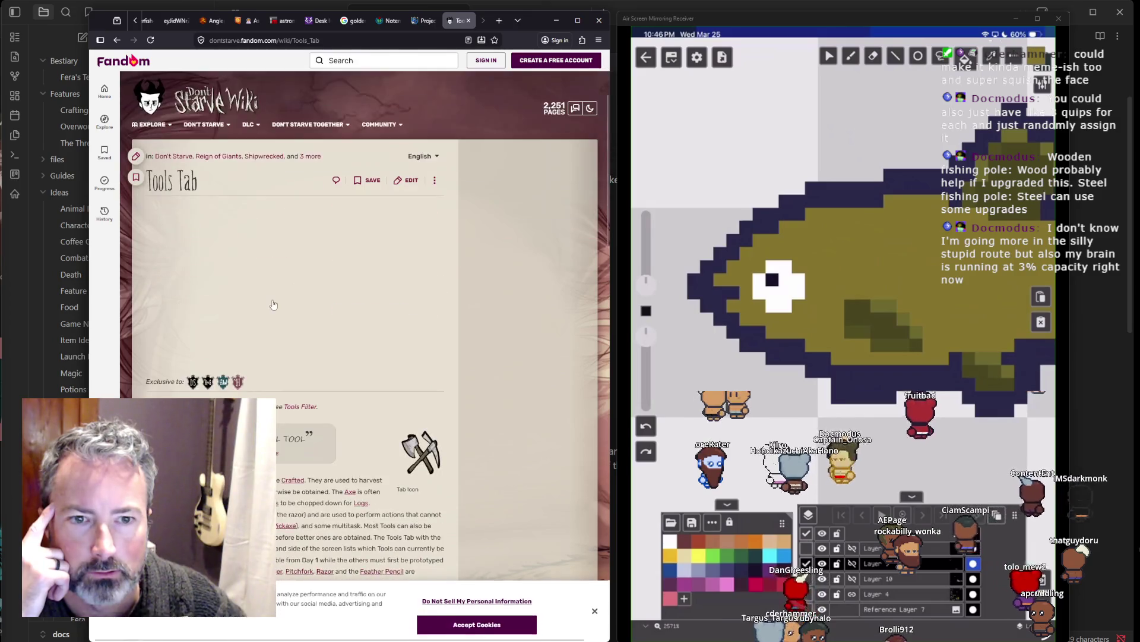
Step: Scroll to the craftable tools grid and open the Regal Shovel page
scroll(274, 305, "down", 2)
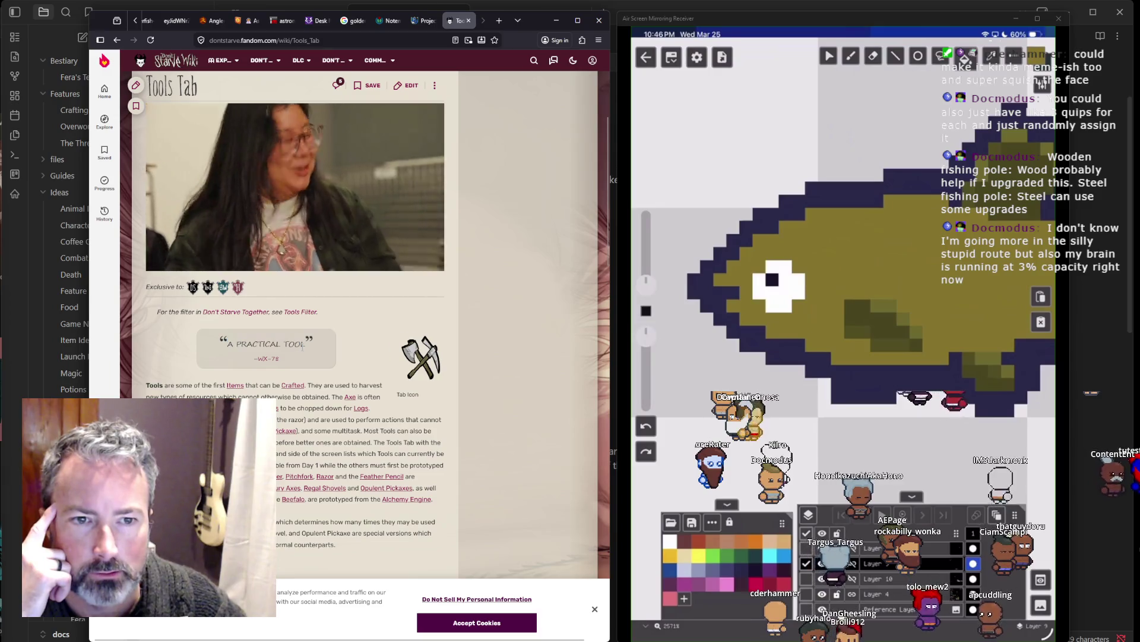
scroll(303, 345, "down", 3)
scroll(303, 345, "down", 7)
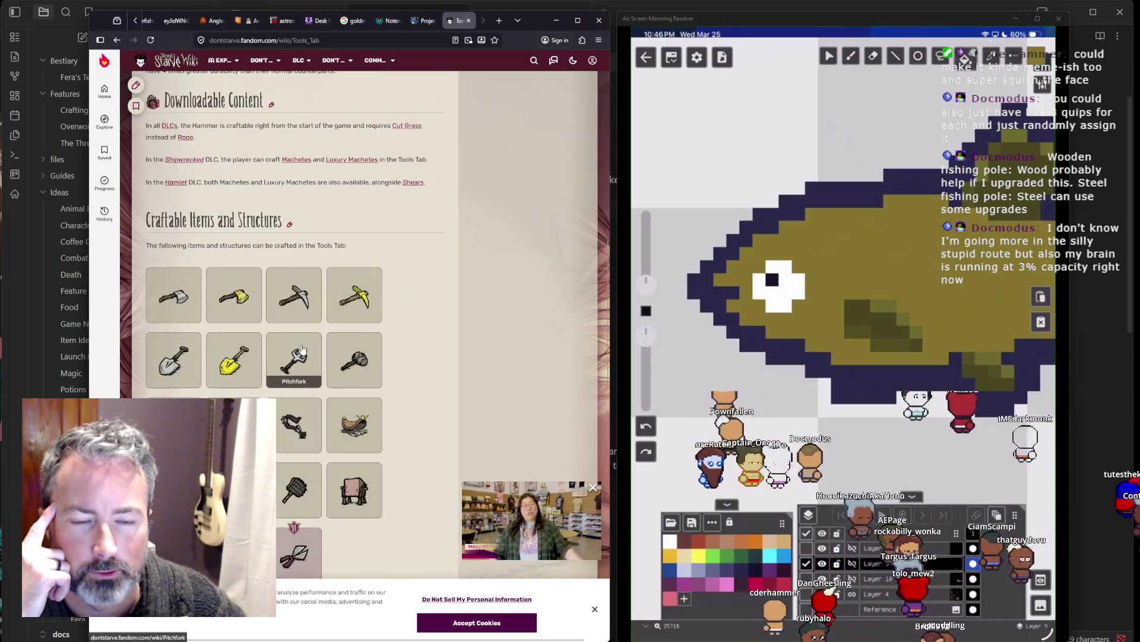
scroll(302, 348, "down", 7)
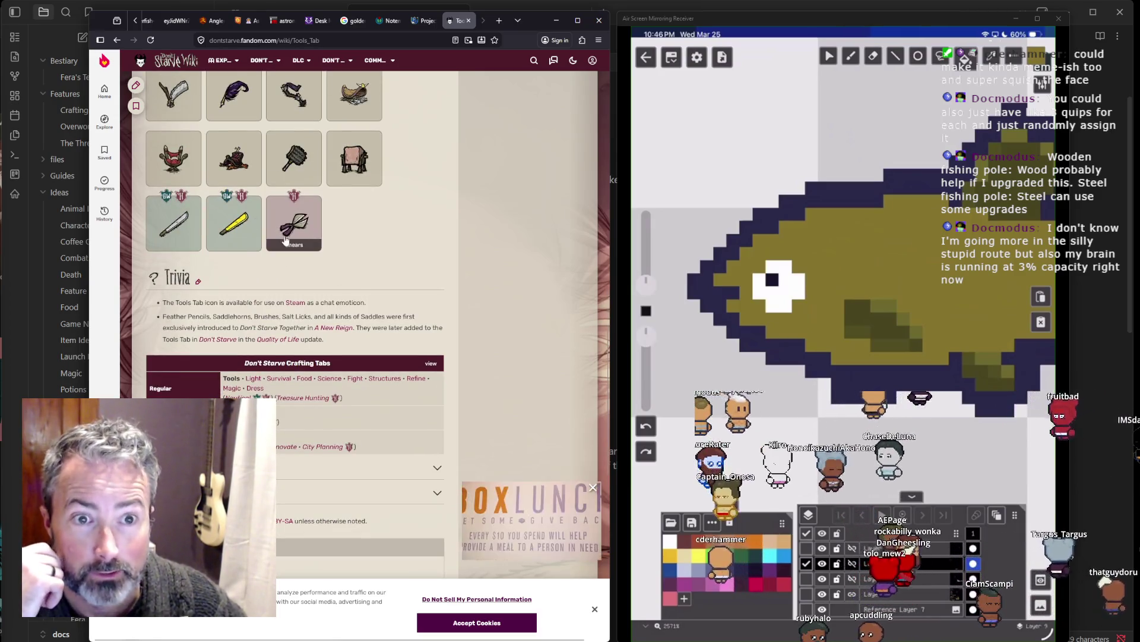
scroll(302, 321, "up", 2)
scroll(302, 318, "up", 3)
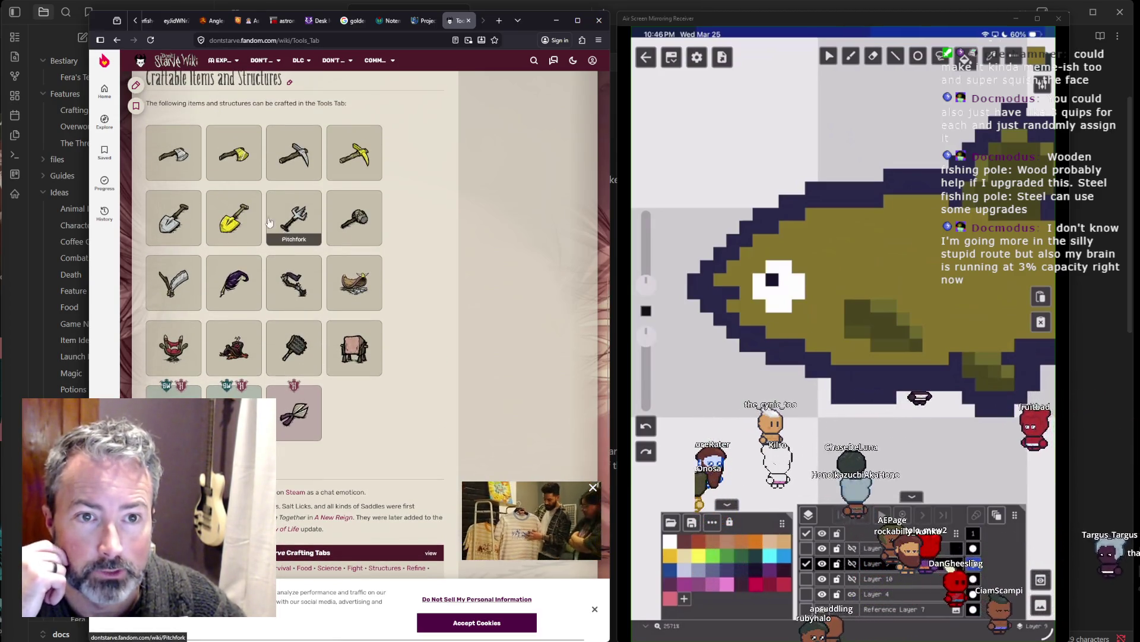
left_click(251, 216)
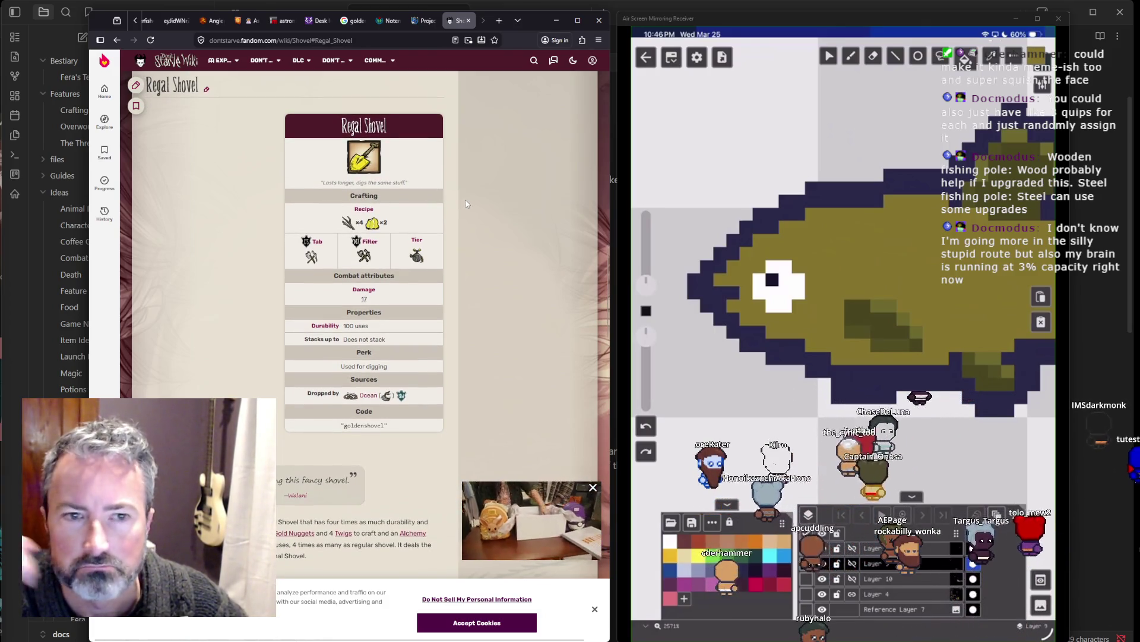
Step: Read through the Regal Shovel page, highlighting its quote
scroll(463, 203, "down", 4)
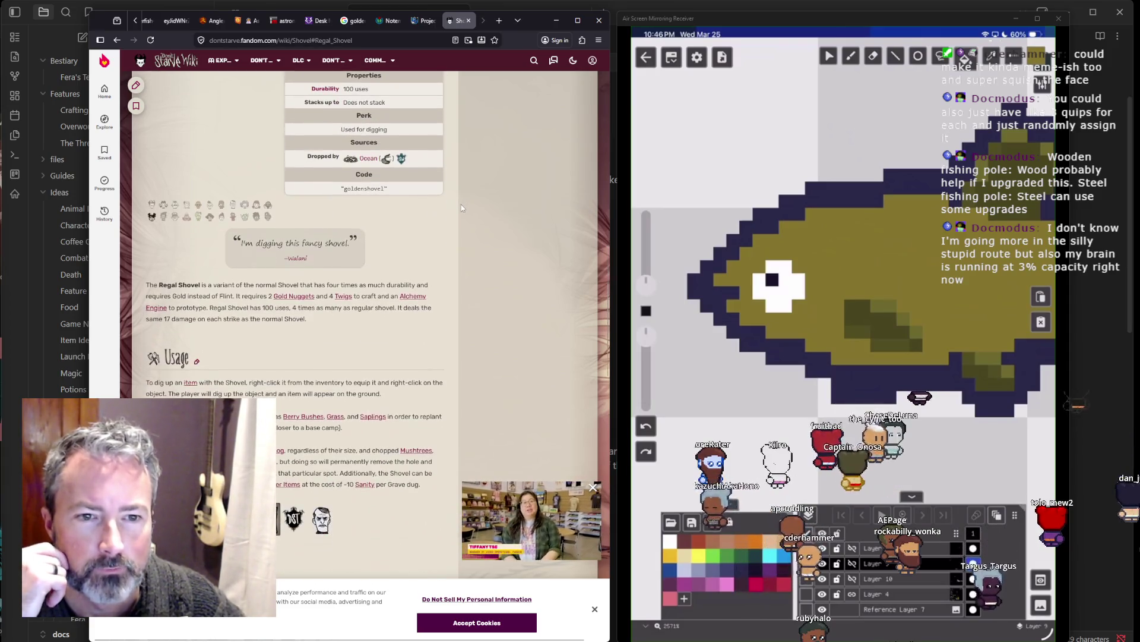
left_click_drag(329, 244, 243, 243)
scroll(305, 259, "down", 10)
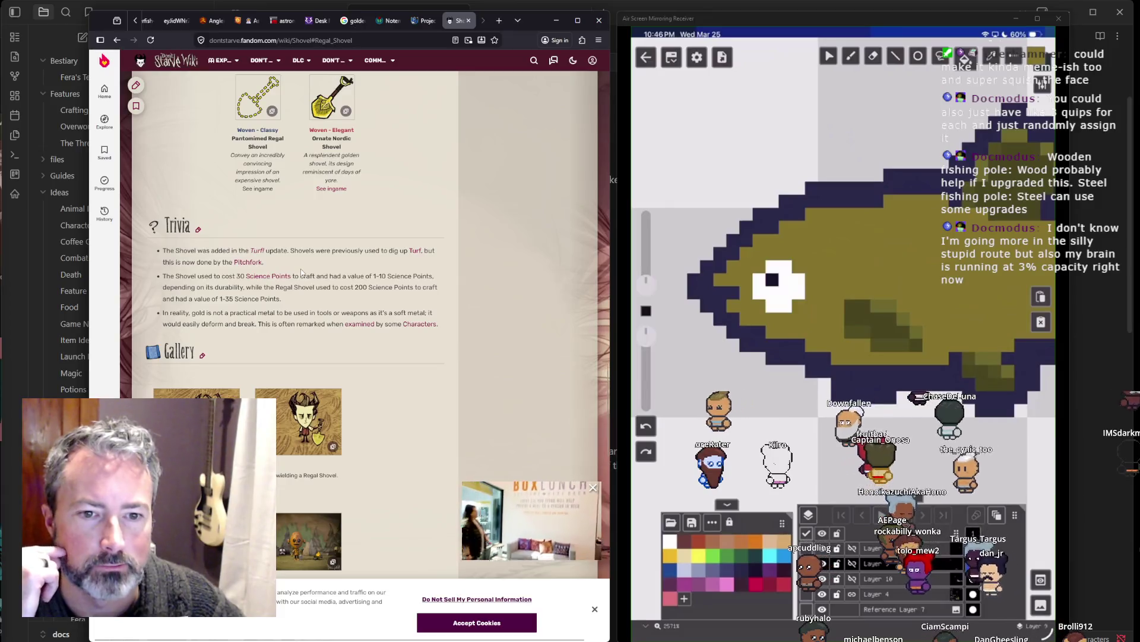
scroll(302, 270, "down", 8)
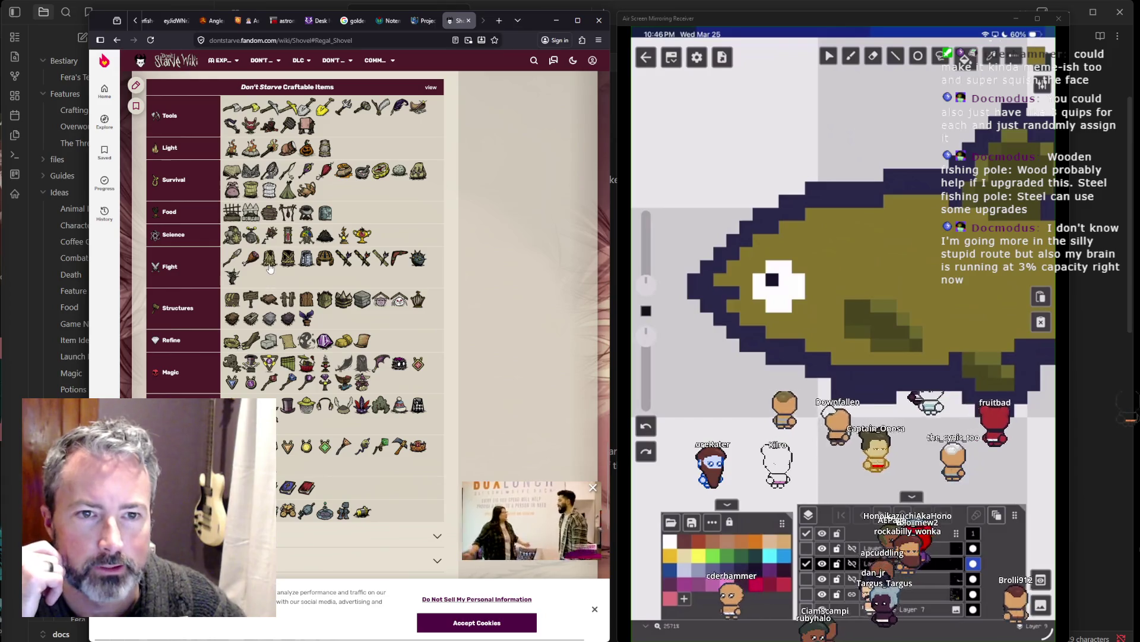
Step: Open the Grass Suit page and read its quotes, description, skins and trivia
left_click(271, 266)
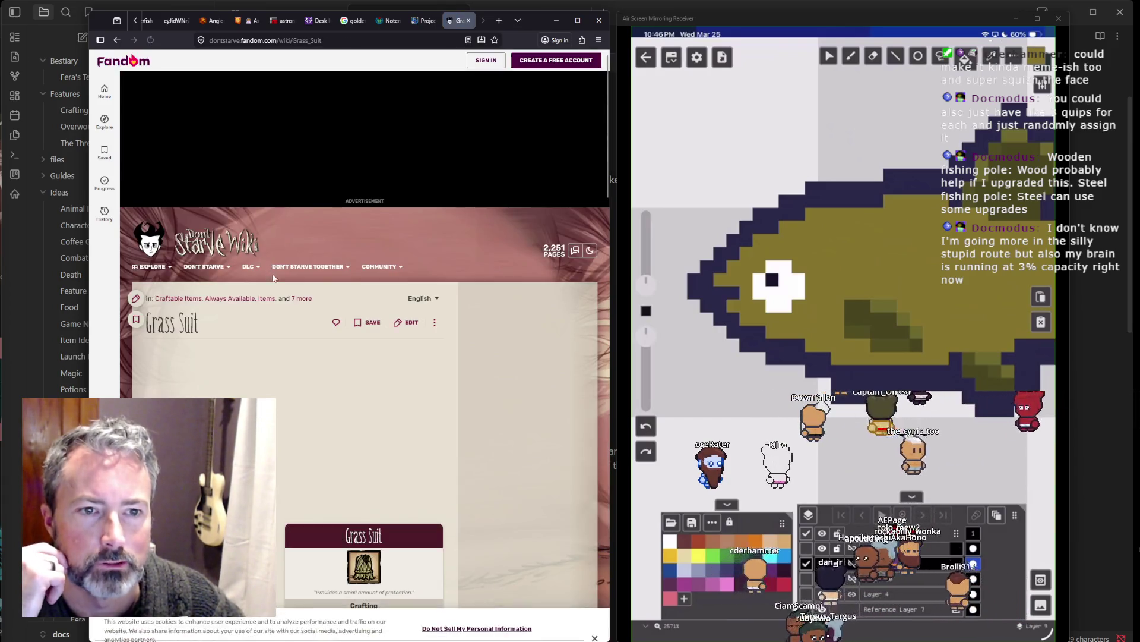
scroll(272, 273, "down", 3)
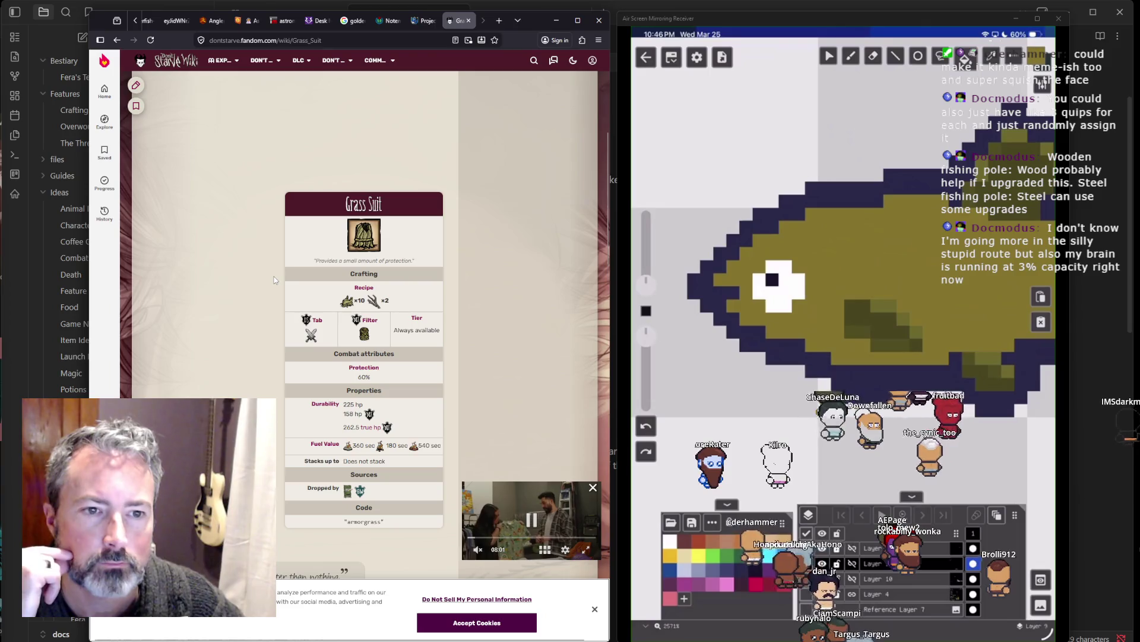
left_click_drag(326, 258, 387, 259)
left_click(406, 259)
left_click(324, 260)
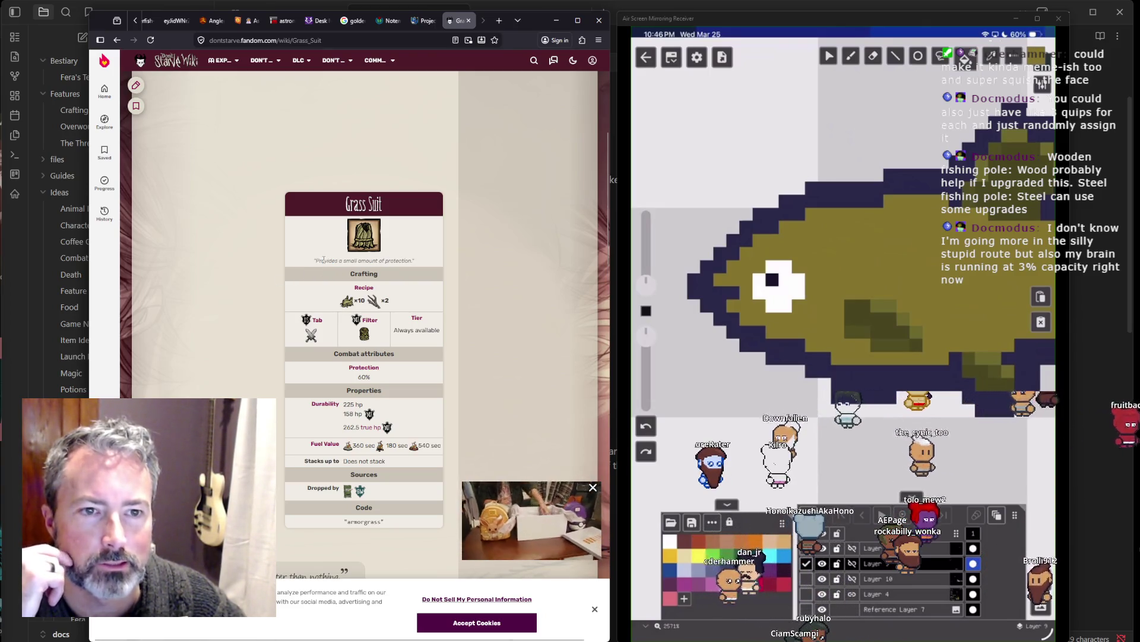
scroll(324, 259, "down", 5)
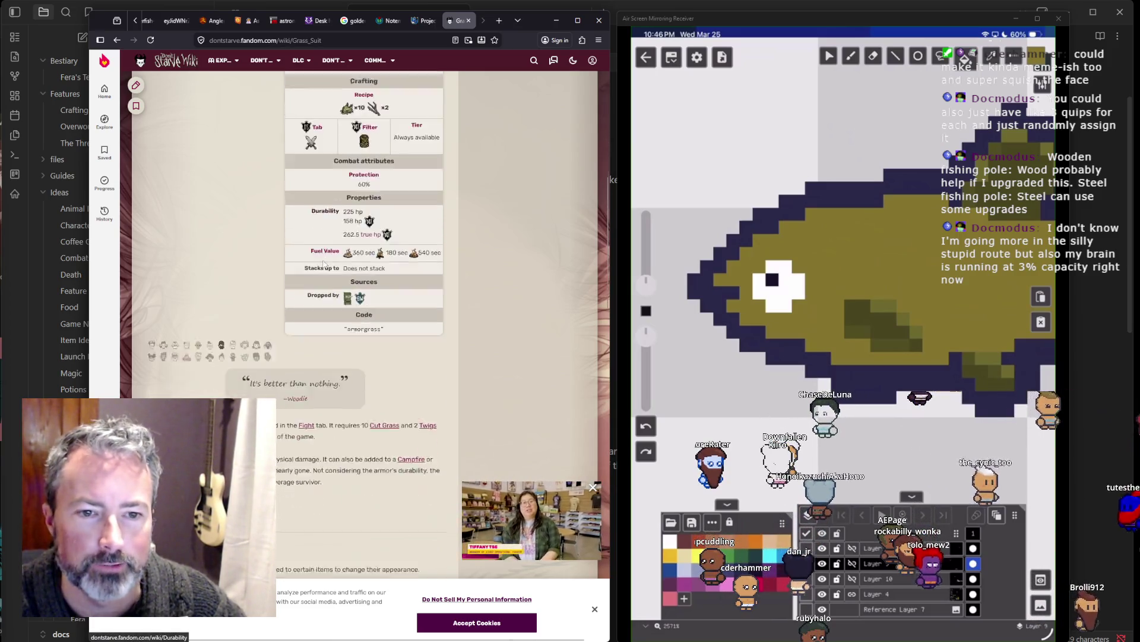
left_click_drag(256, 292, 342, 292)
left_click(343, 291)
scroll(343, 289, "down", 2)
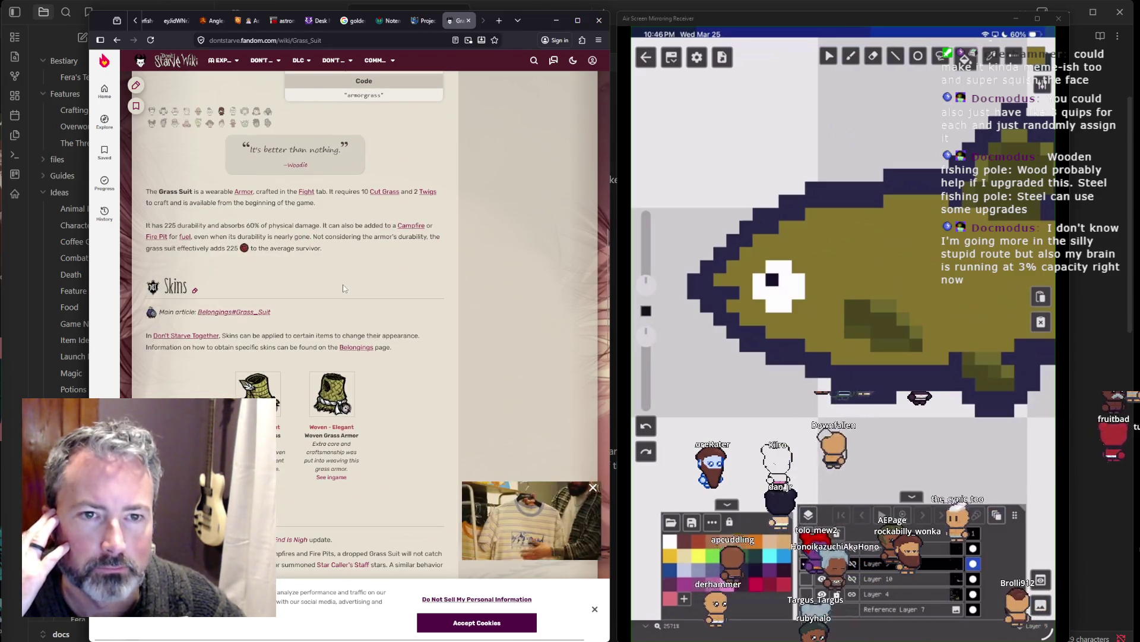
scroll(340, 287, "down", 3)
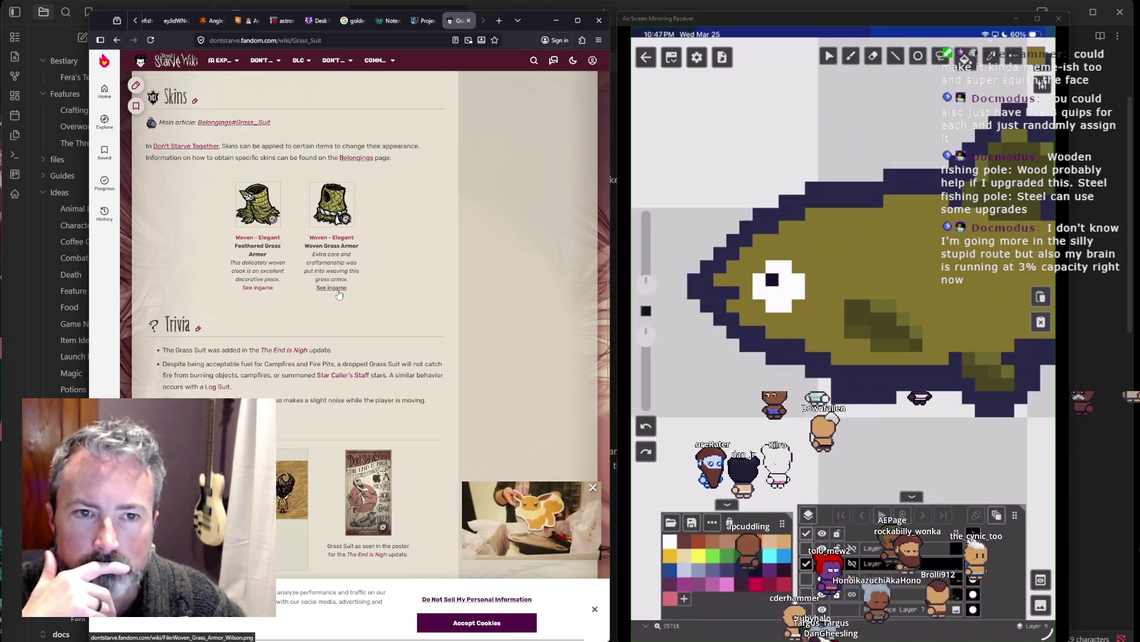
scroll(339, 294, "down", 2)
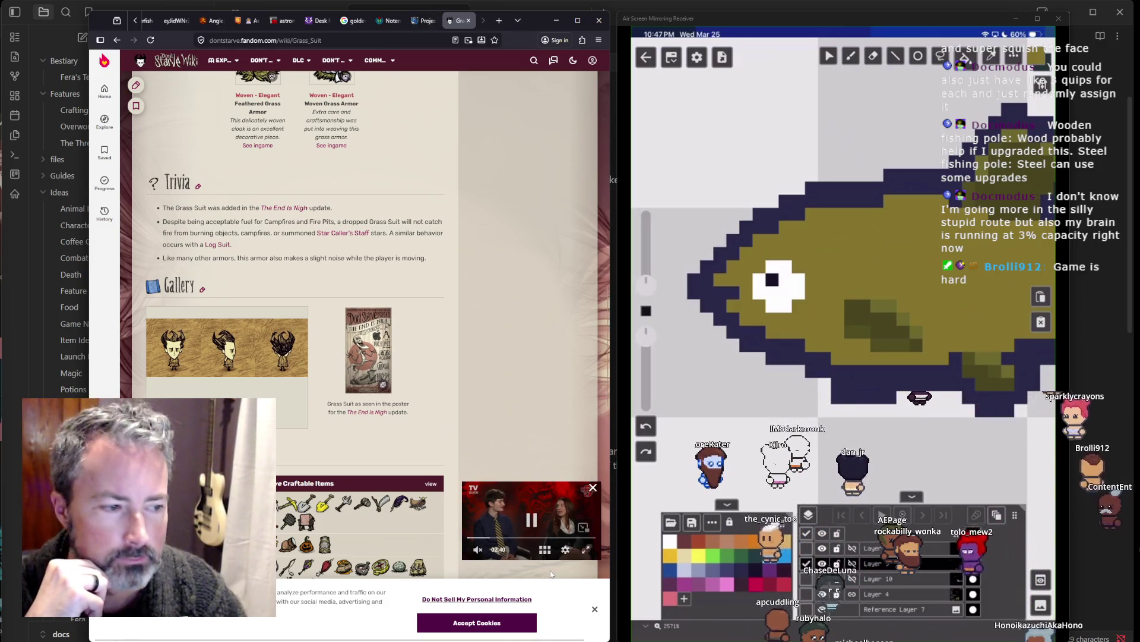
Step: Switch to the Notemigonus tab showing the Wikimedia golden shiner image
left_click(389, 20)
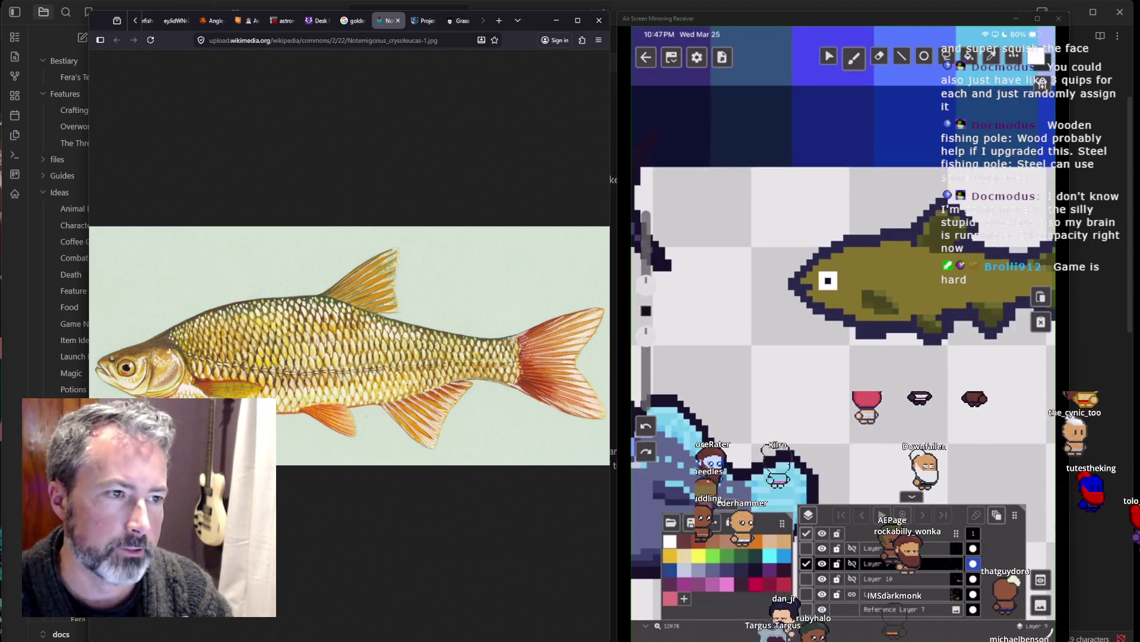
mouse_move(562, 640)
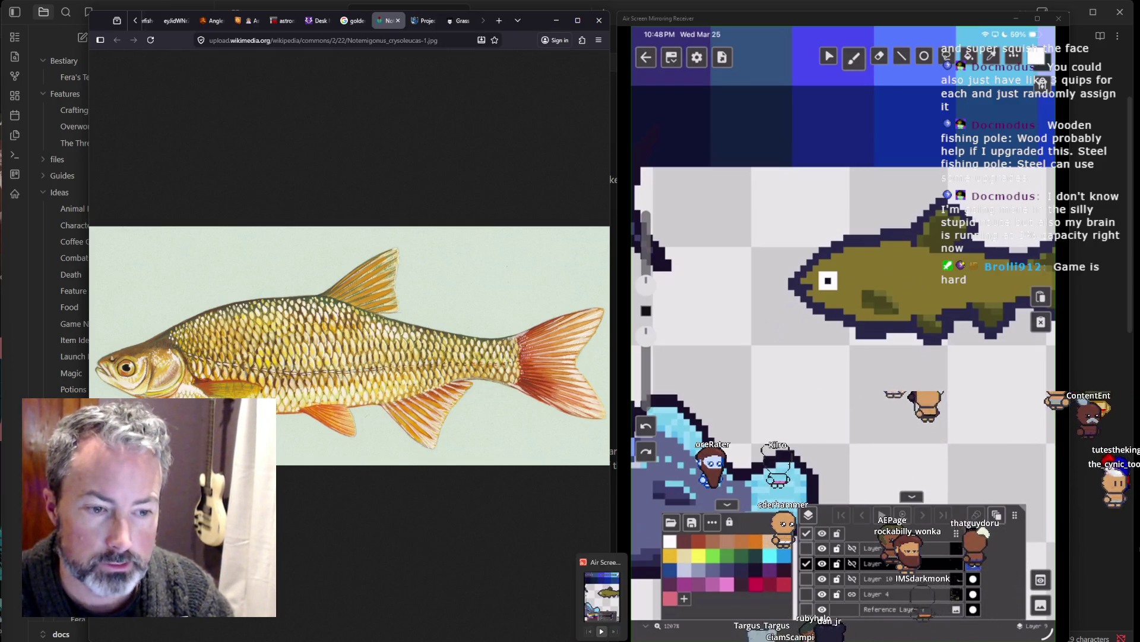
mouse_move(439, 641)
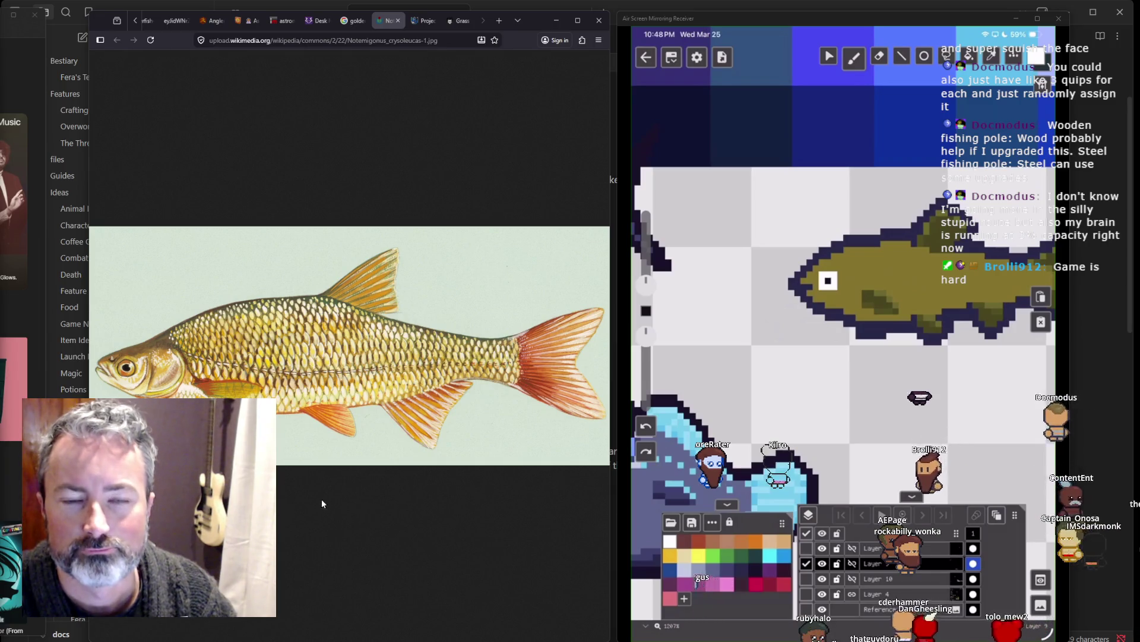
left_click(52, 359)
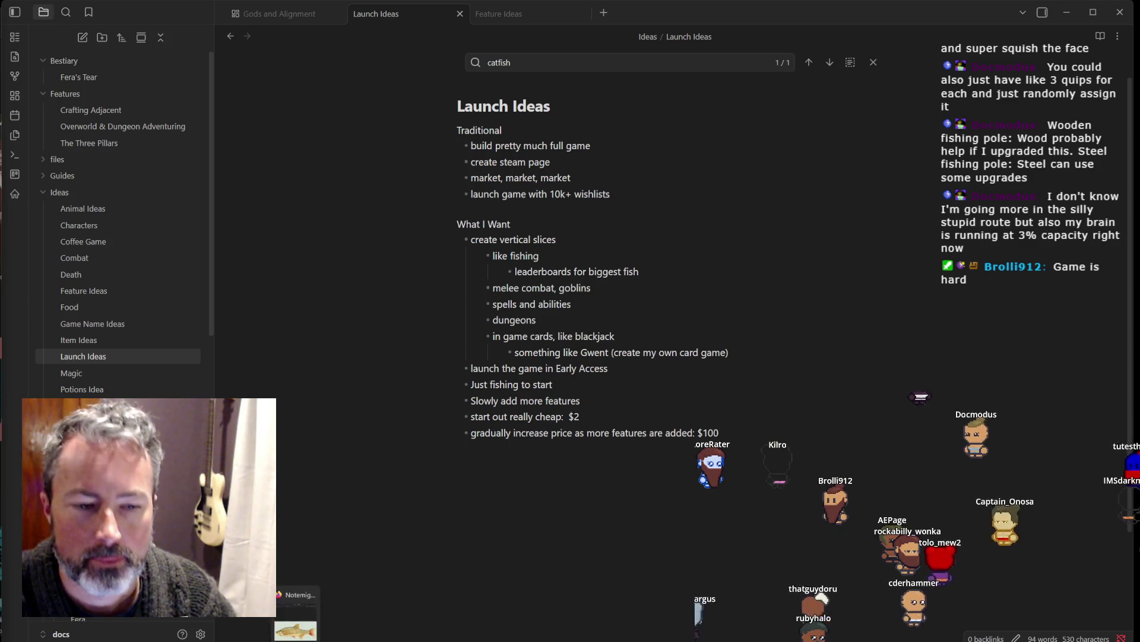
key("alt+Tab")
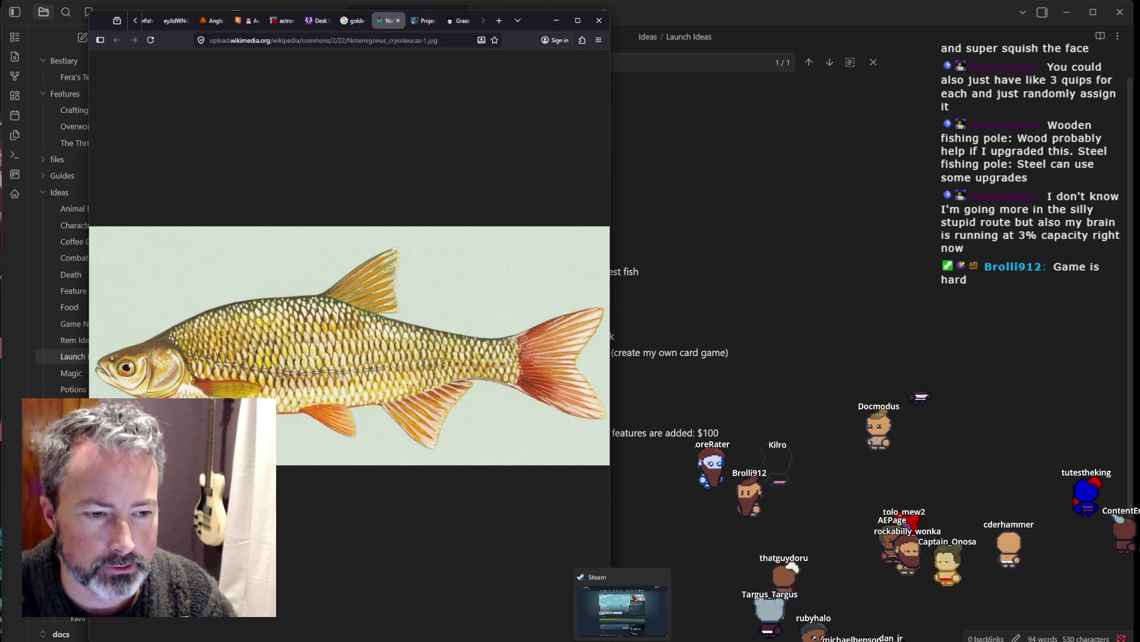
key("alt+Tab")
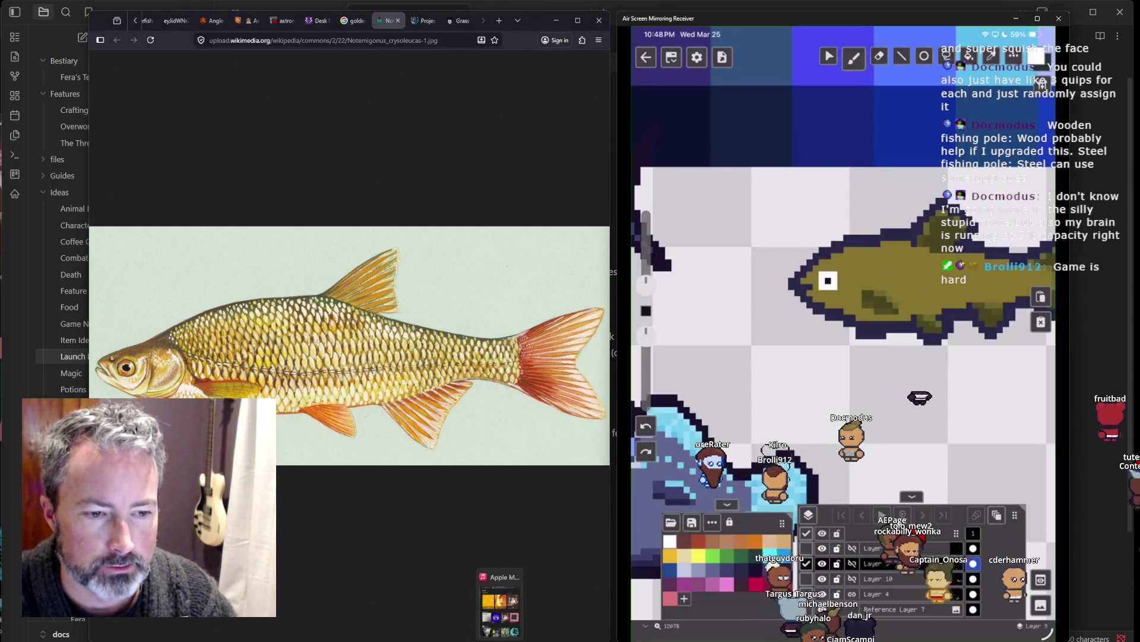
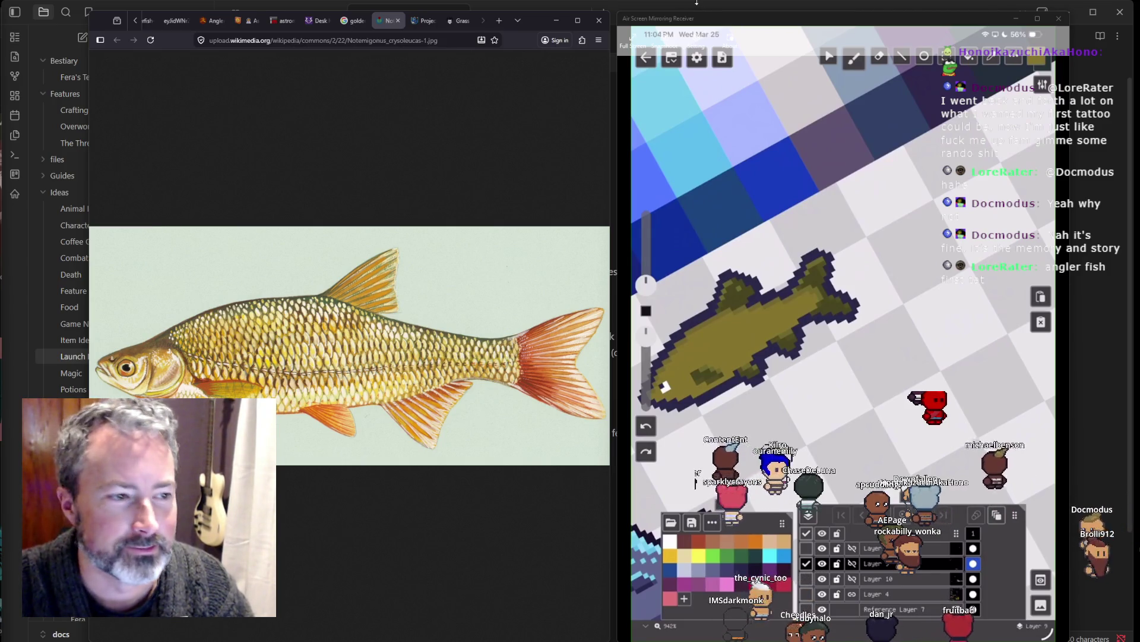
Step: Switch away from the fish sprite and golden shiner reference to show the Launch Ideas note
key("alt+Tab")
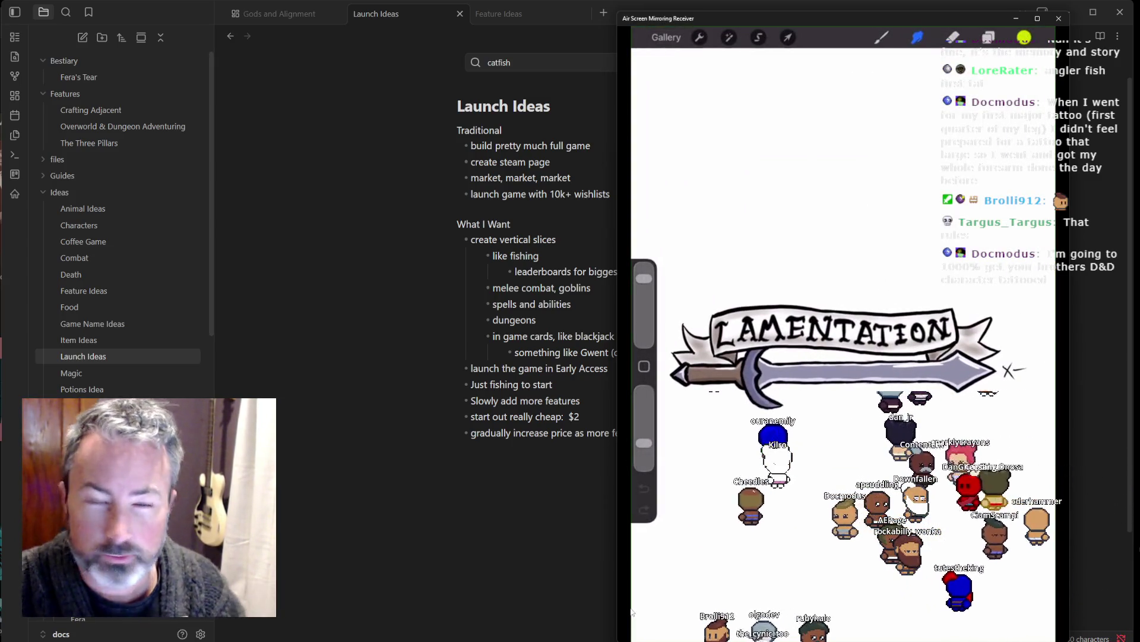
mouse_move(642, 635)
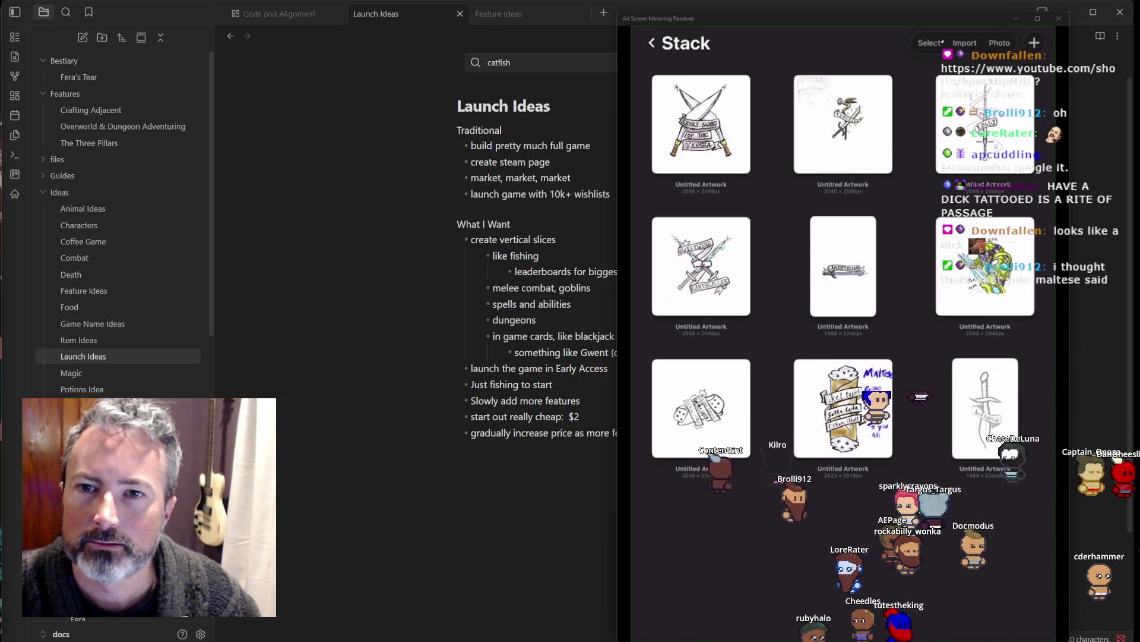
Step: Back in Firefox, load the viewer's pasted YouTube Shorts link in a new tab
key("alt+Tab")
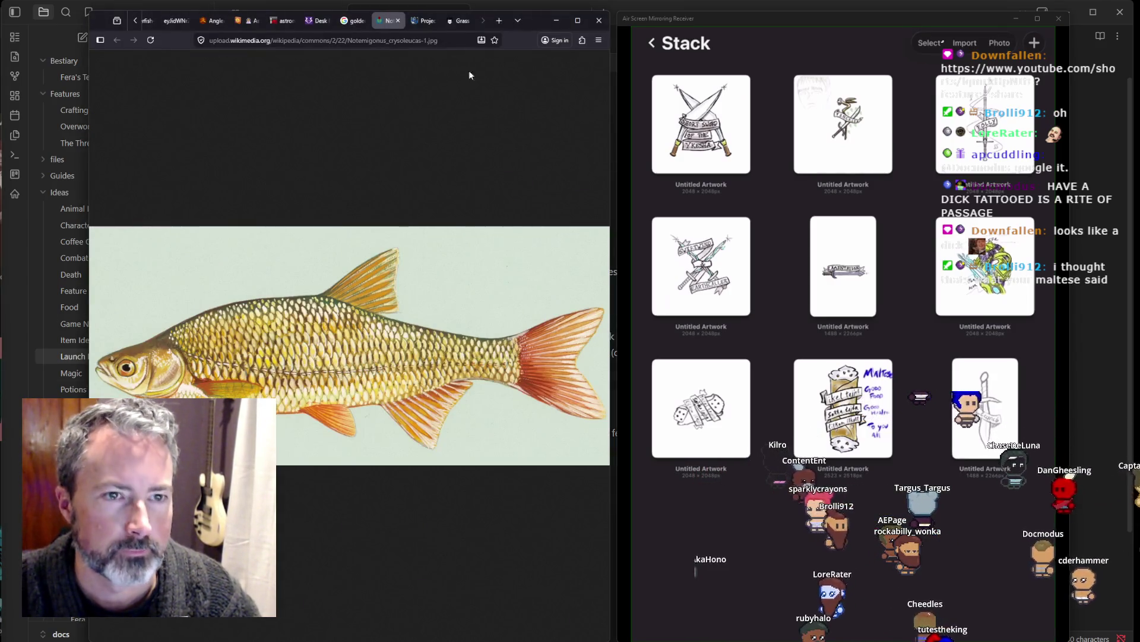
key("ctrl+t")
left_click(368, 40)
right_click(373, 40)
left_click(393, 107)
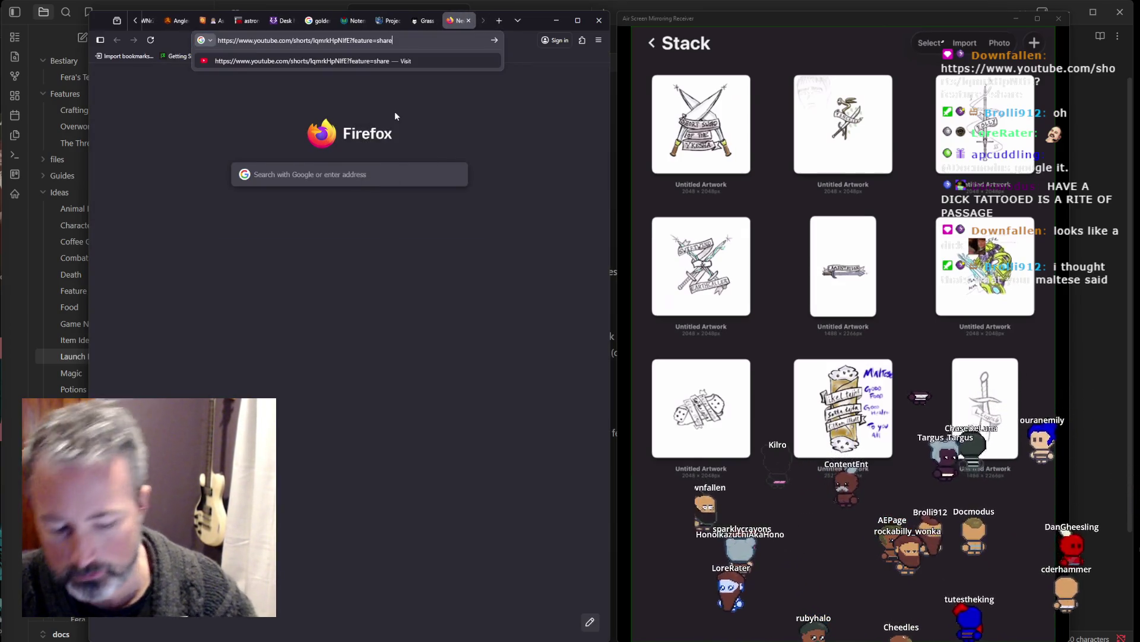
key("Return")
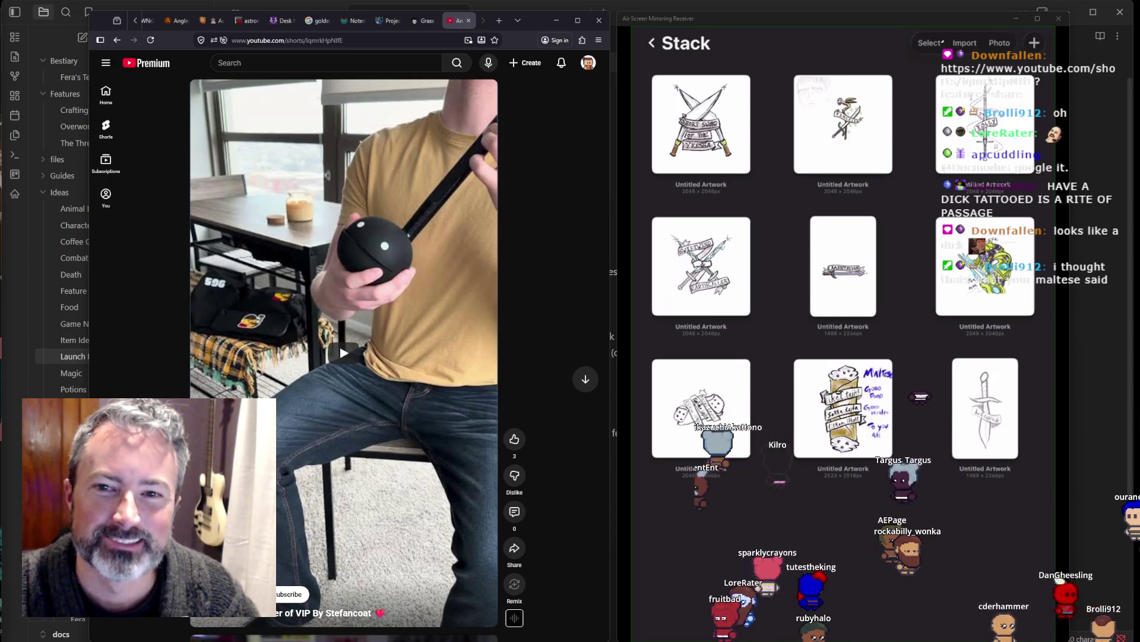
Step: Watch the Short of the man with the black note-shaped instrument, then start an empty new tab
mouse_move(711, 511)
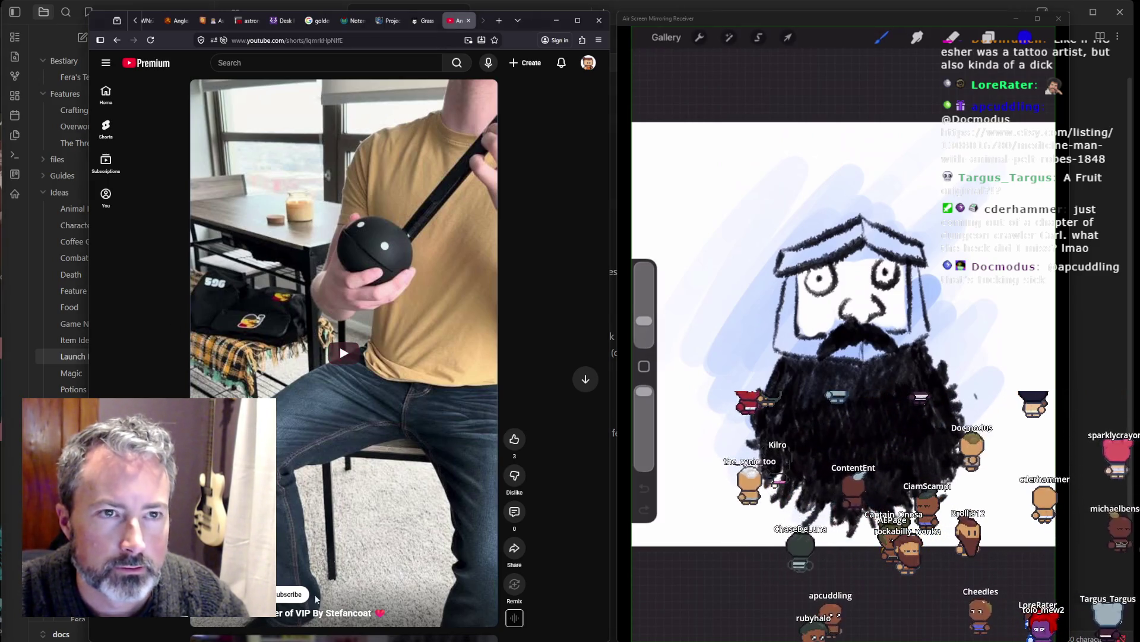
left_click(499, 20)
Step: Open the pasted Etsy link for the Medicine Man print and inspect its enlarged framed image
left_click(380, 45)
right_click(381, 45)
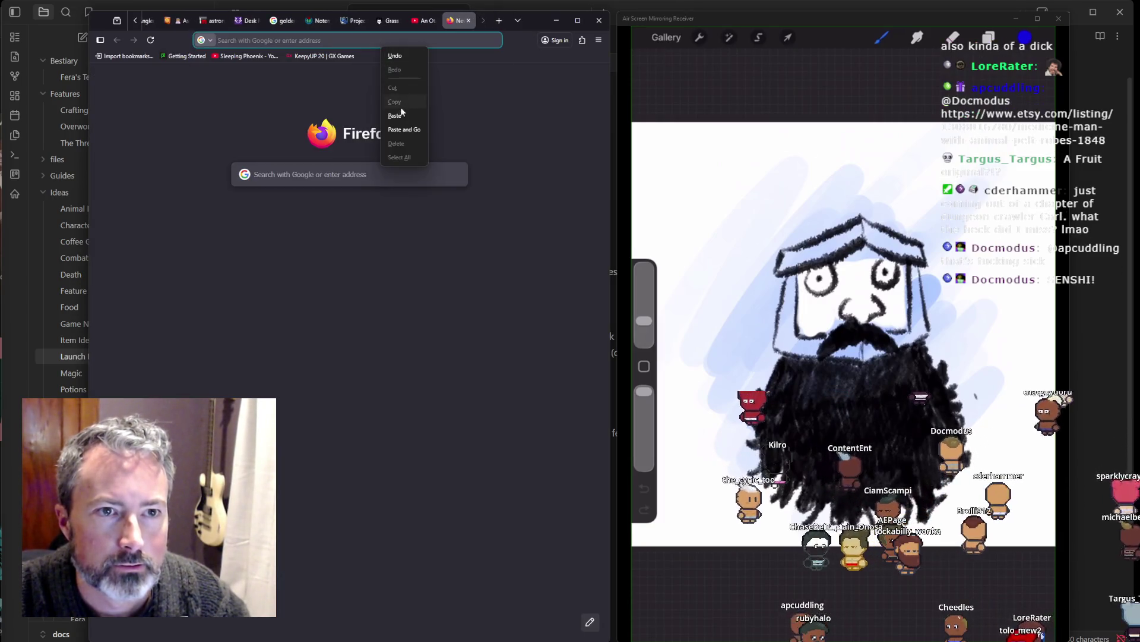
left_click(400, 131)
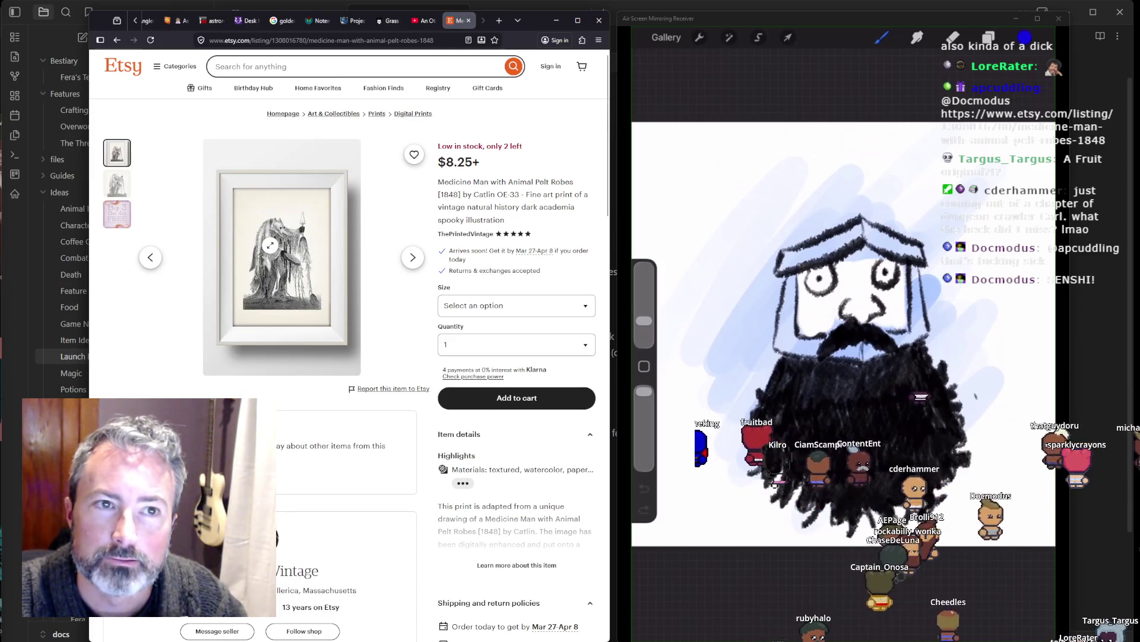
left_click(270, 247)
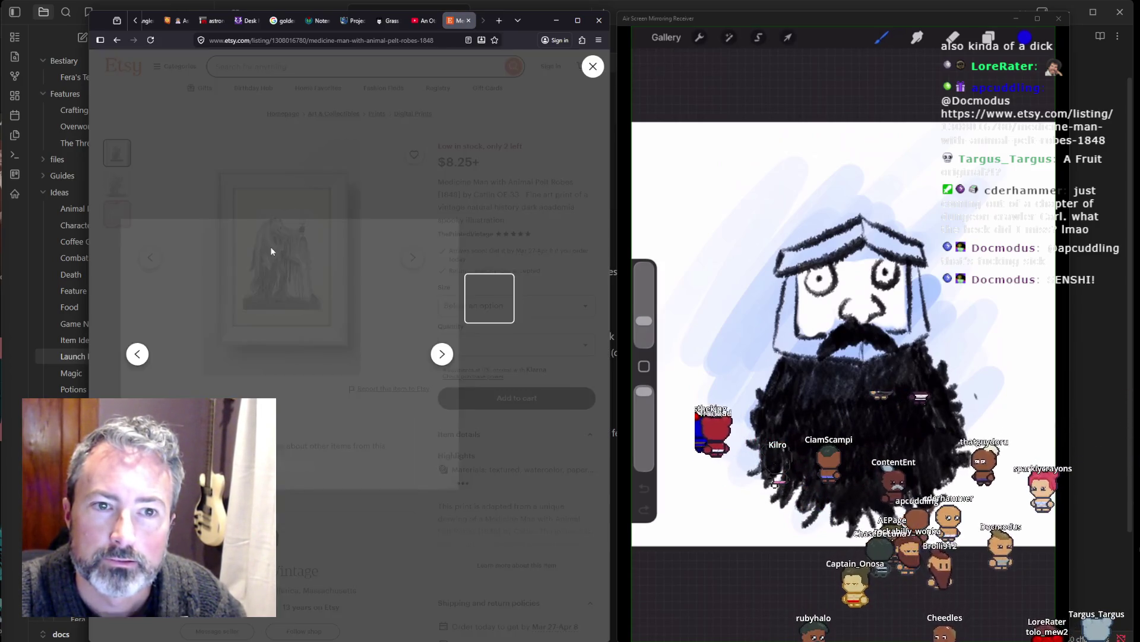
left_click(300, 362)
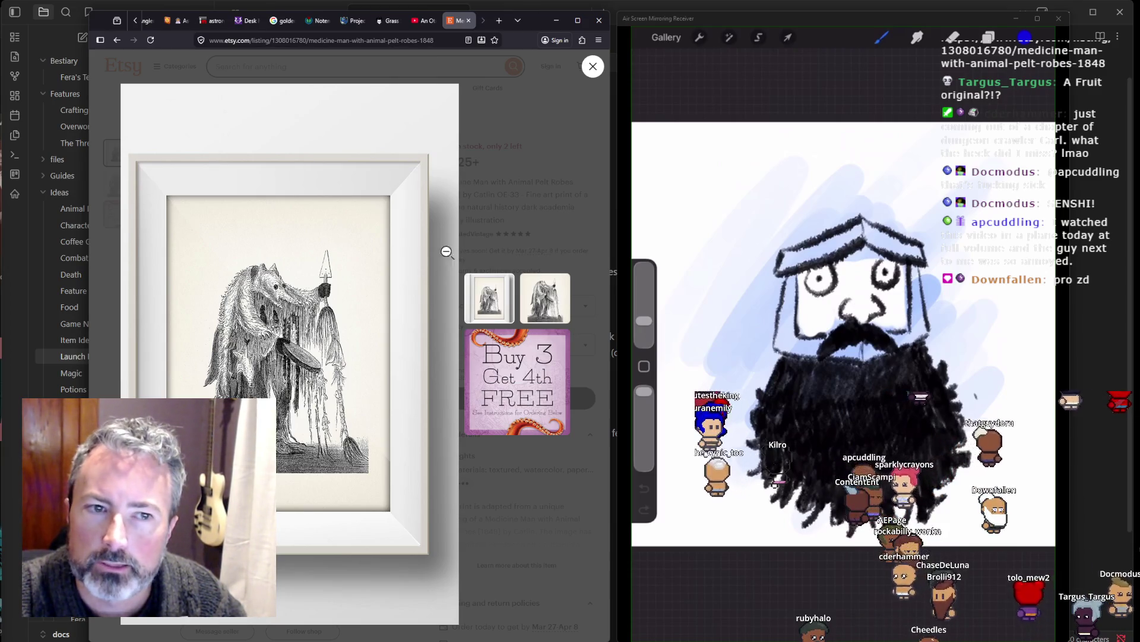
left_click(525, 226)
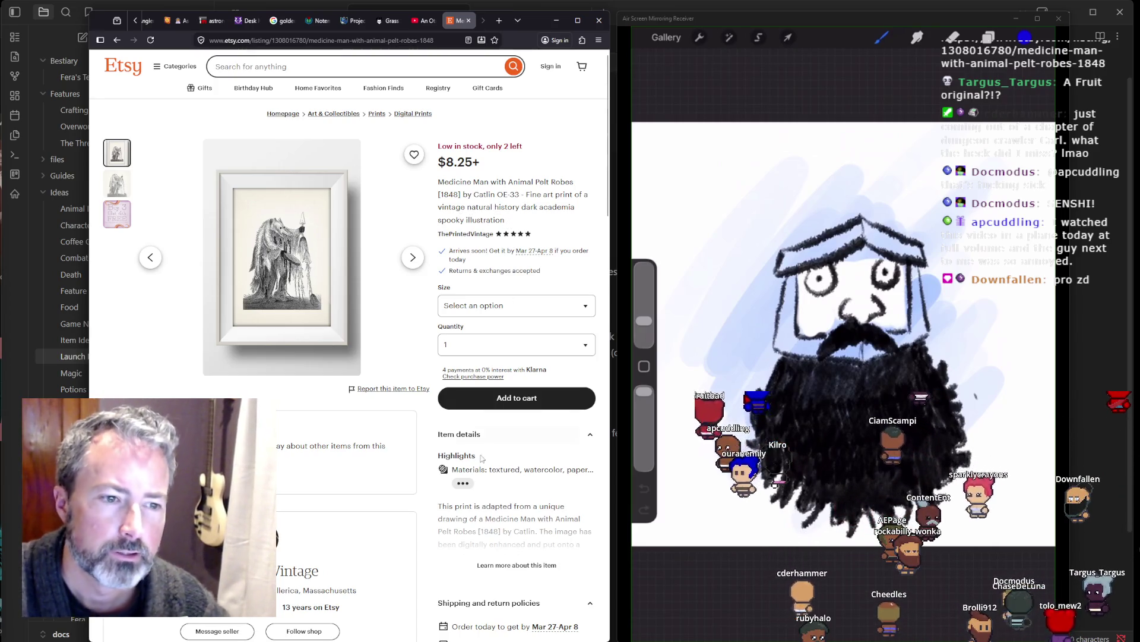
Step: Read the print's full item description, then make the unframed engraving the main image
left_click(493, 565)
scroll(519, 398, "down", 2)
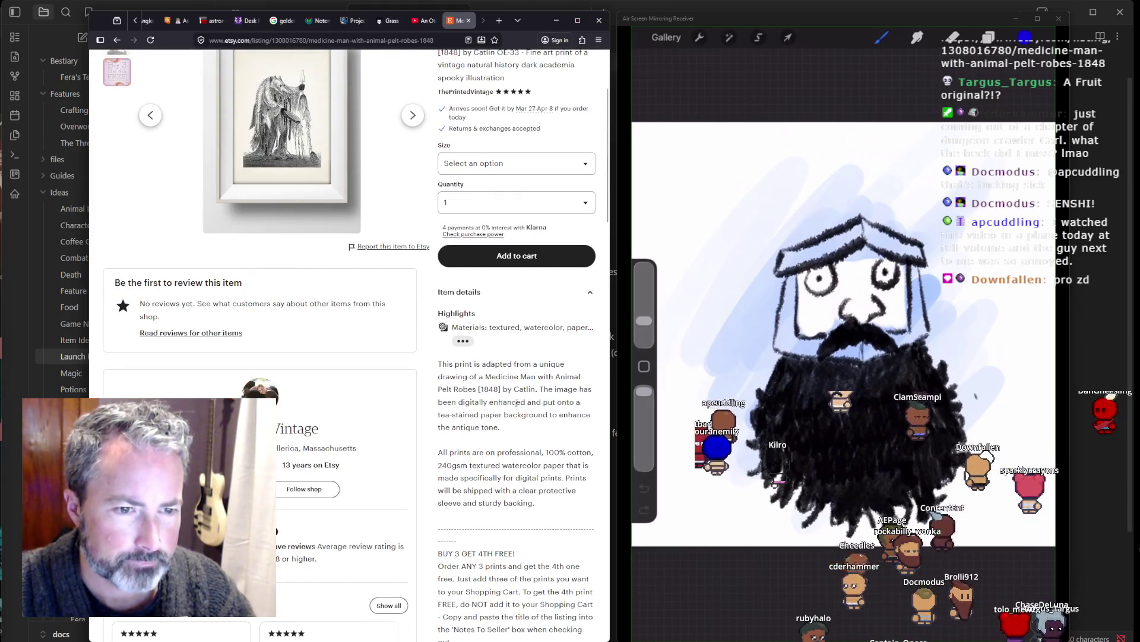
scroll(485, 393, "down", 3)
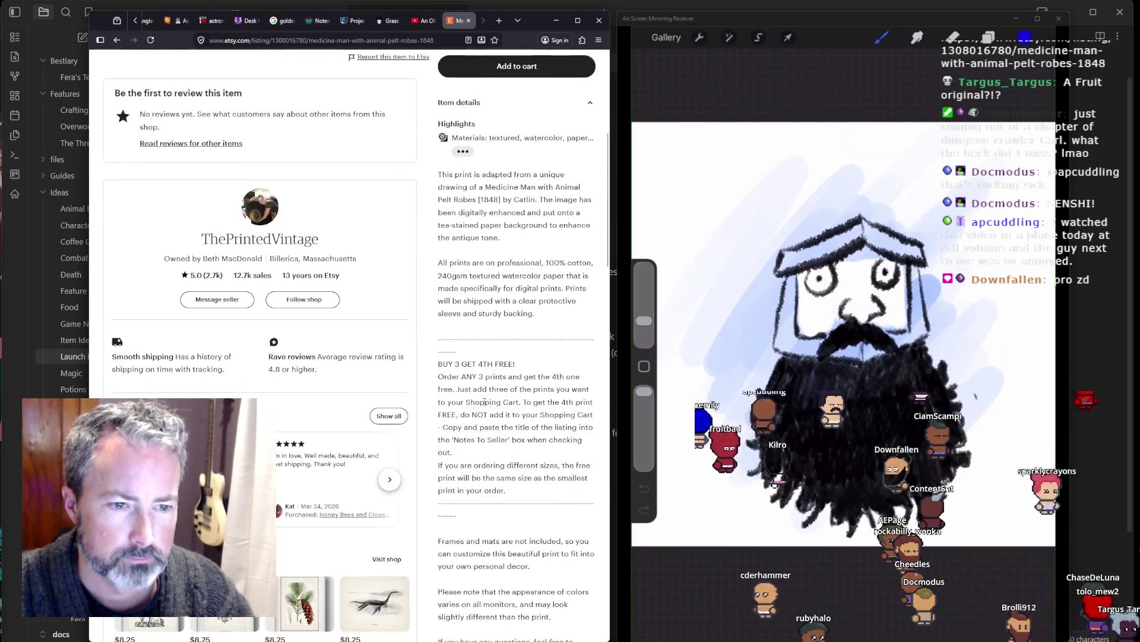
scroll(484, 403, "down", 4)
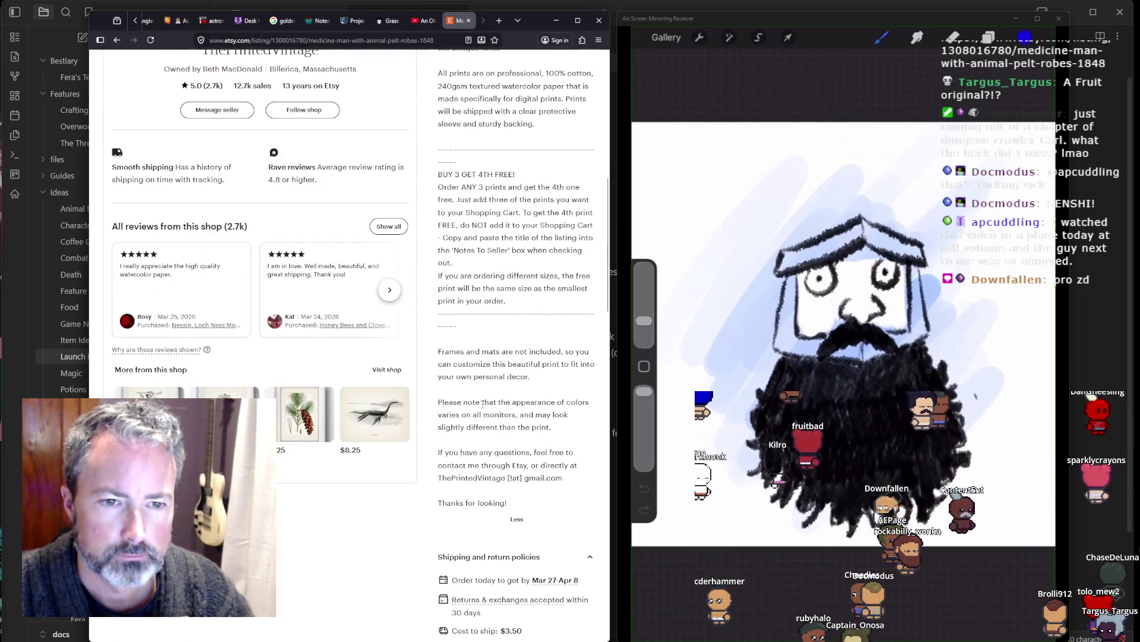
scroll(479, 401, "up", 6)
scroll(474, 401, "up", 3)
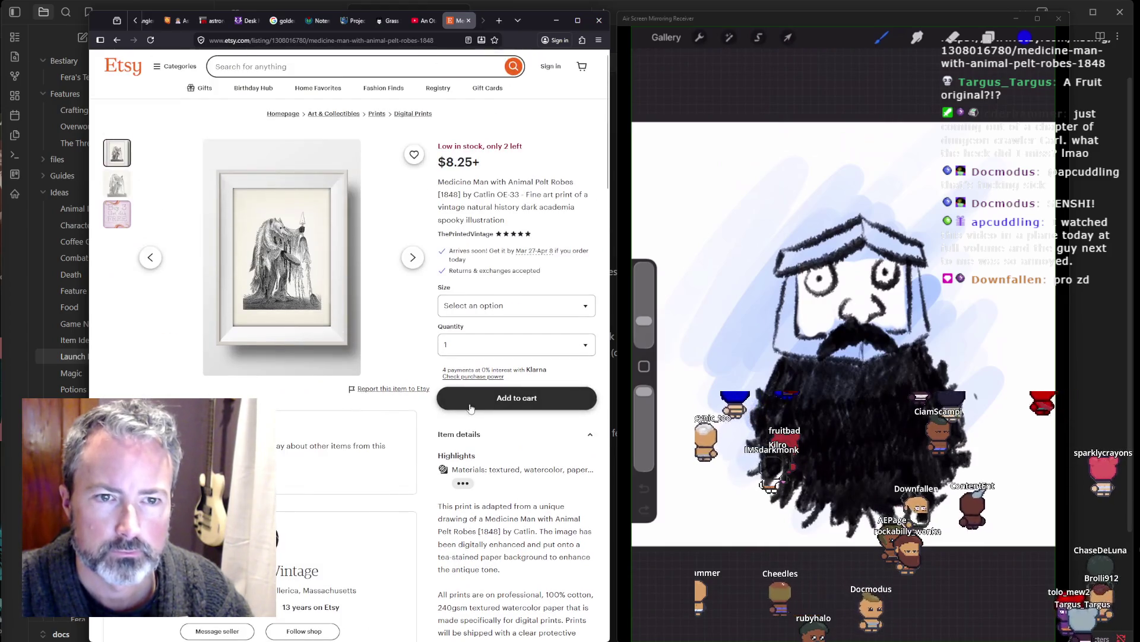
left_click(119, 196)
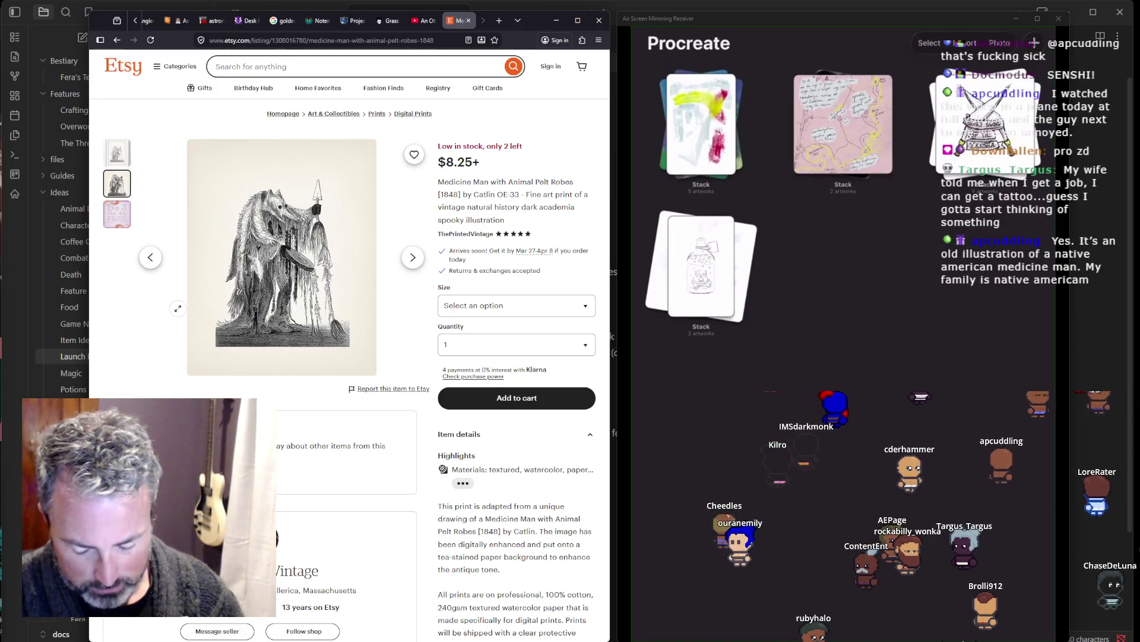
Step: Bring the Obsidian Launch Ideas note to the front of the desktop
left_click(612, 3)
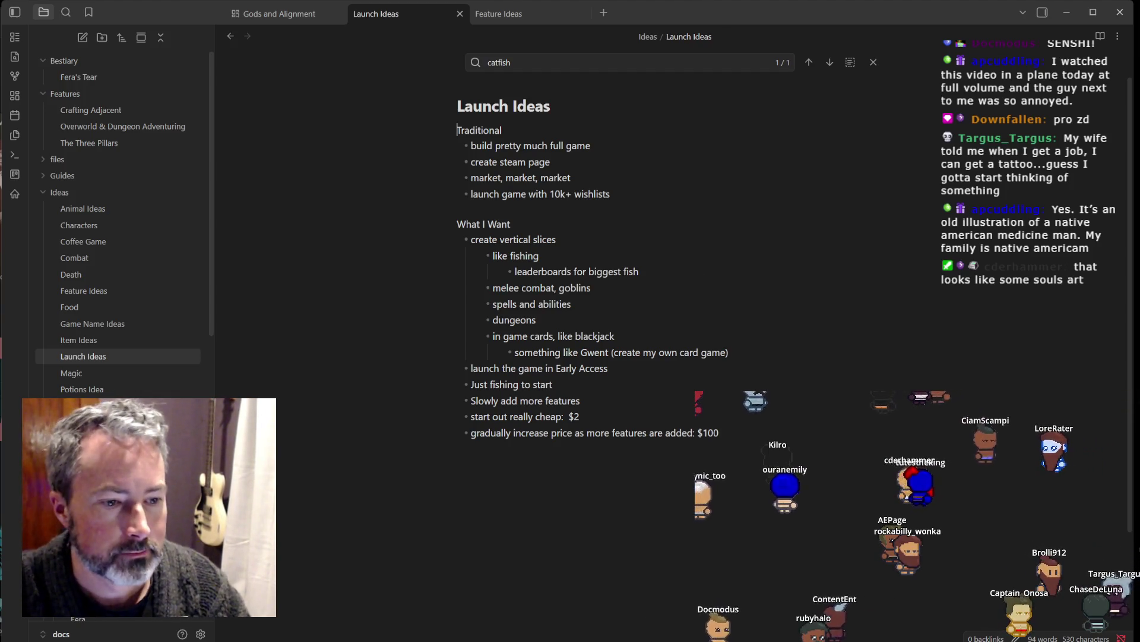
Step: Bring the mirrored fish sprites forward, then return to the Medicine Man print listing
key("alt+Tab")
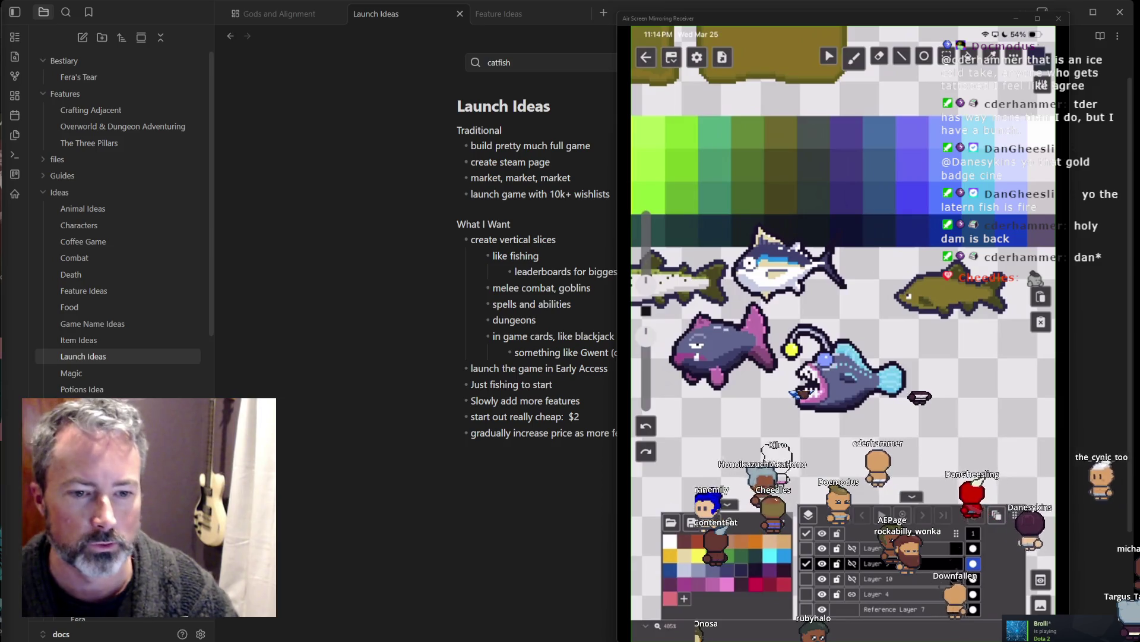
key("alt+Tab")
Step: Check the 'golden shiner fish' Google results, then show the Notemigonus_crysoleucas-1.jpg Wikimedia illustration
mouse_move(386, 23)
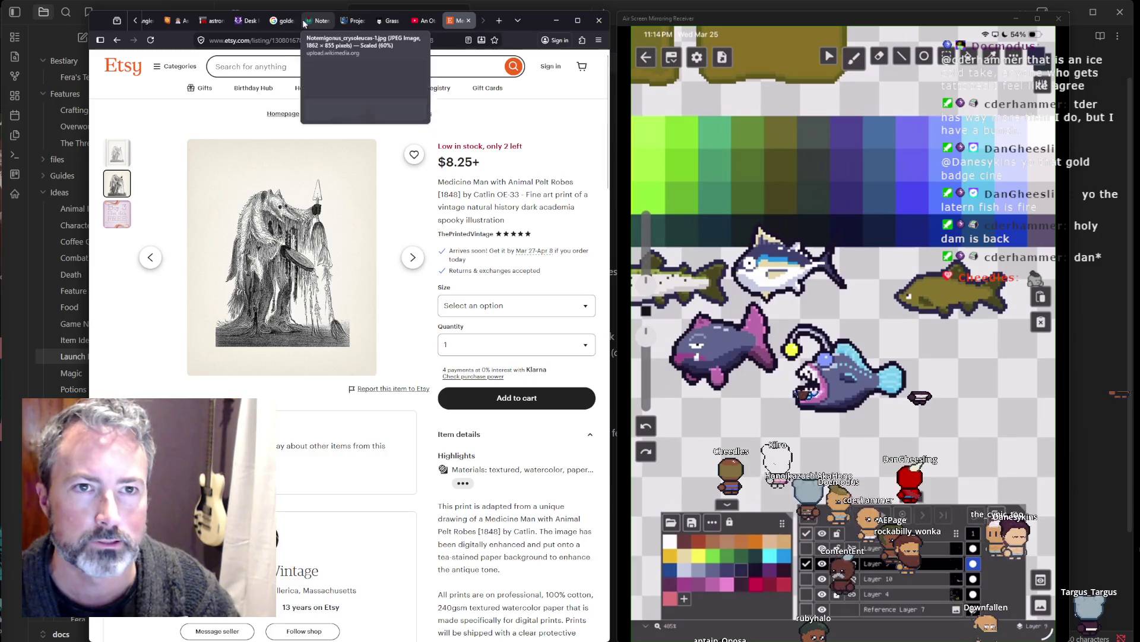
left_click(283, 21)
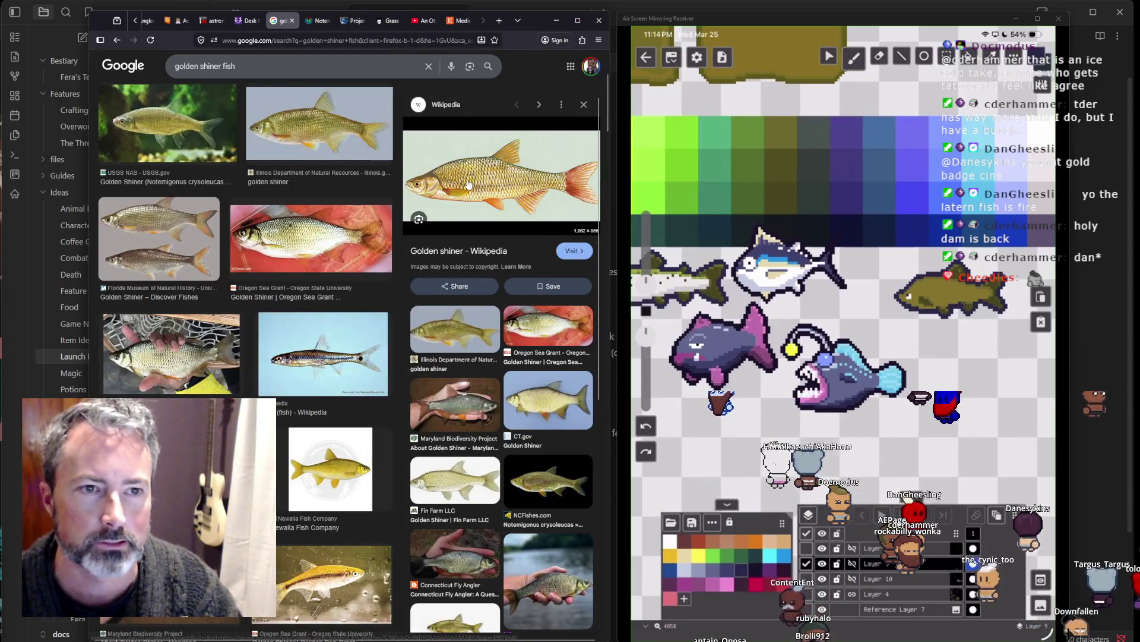
left_click(318, 20)
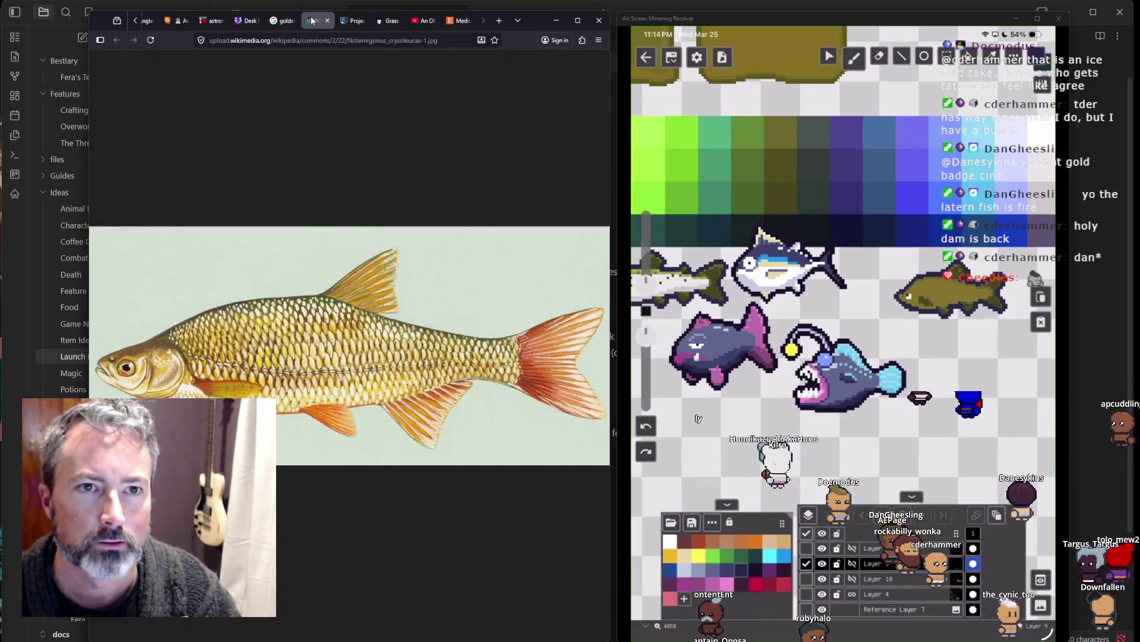